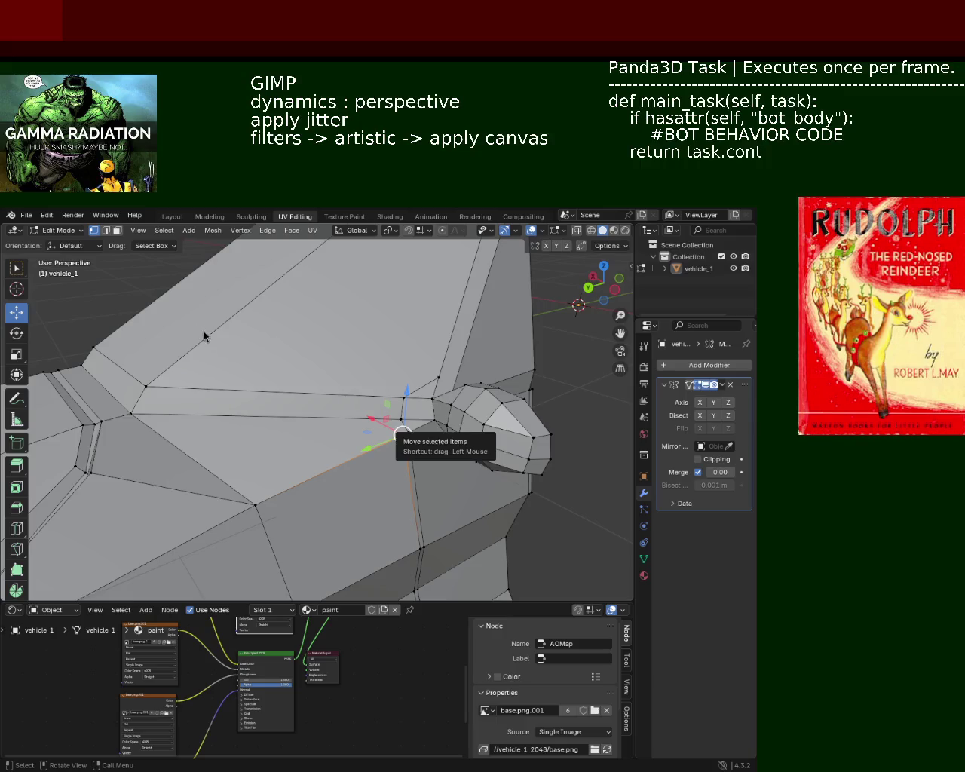
Select the horizontal edge's vertices beside the nub and vertex-slide them along that edge
key(ctrl+r)
click(419, 446)
click(397, 415)
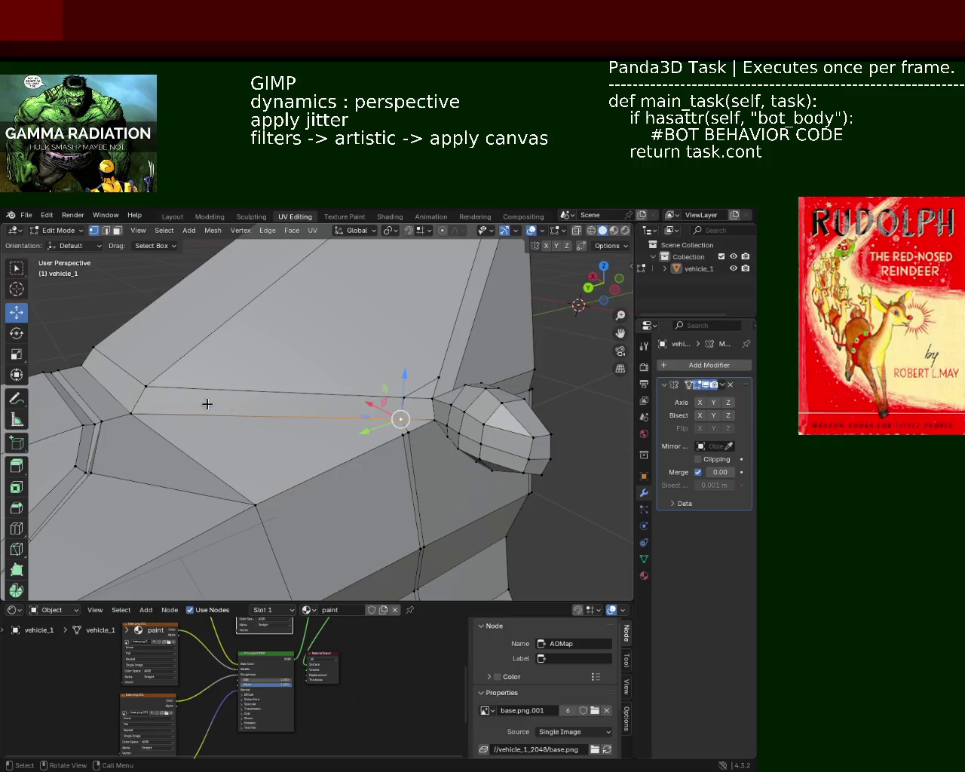
click(131, 413)
shift+click(398, 415)
key(ctrl+e)
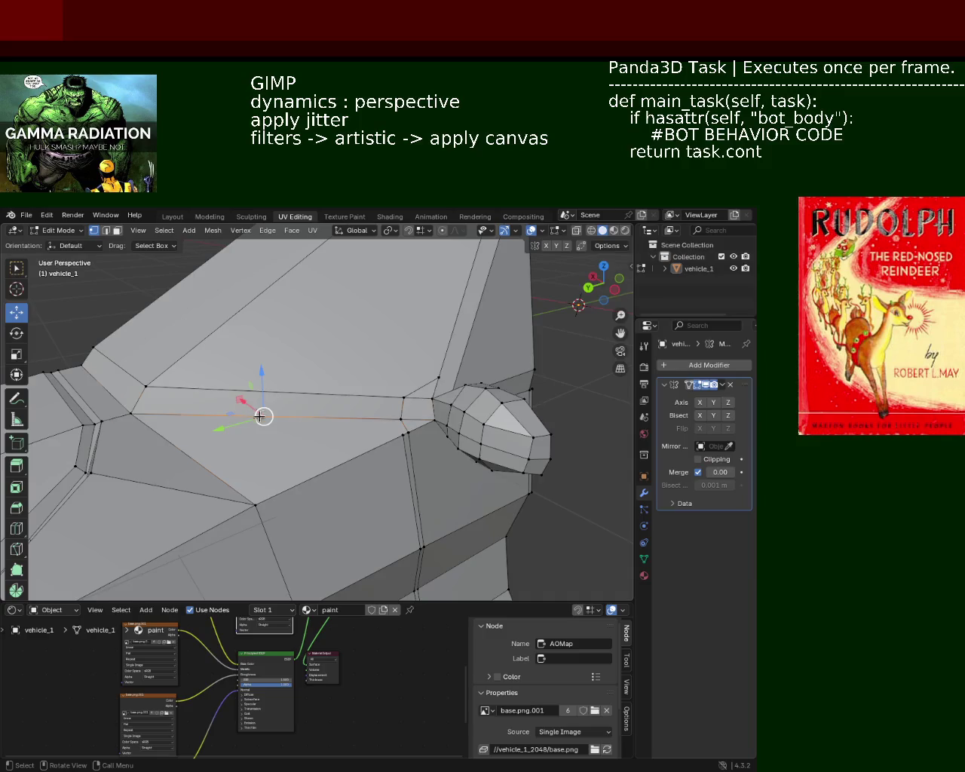
key(shift+v)
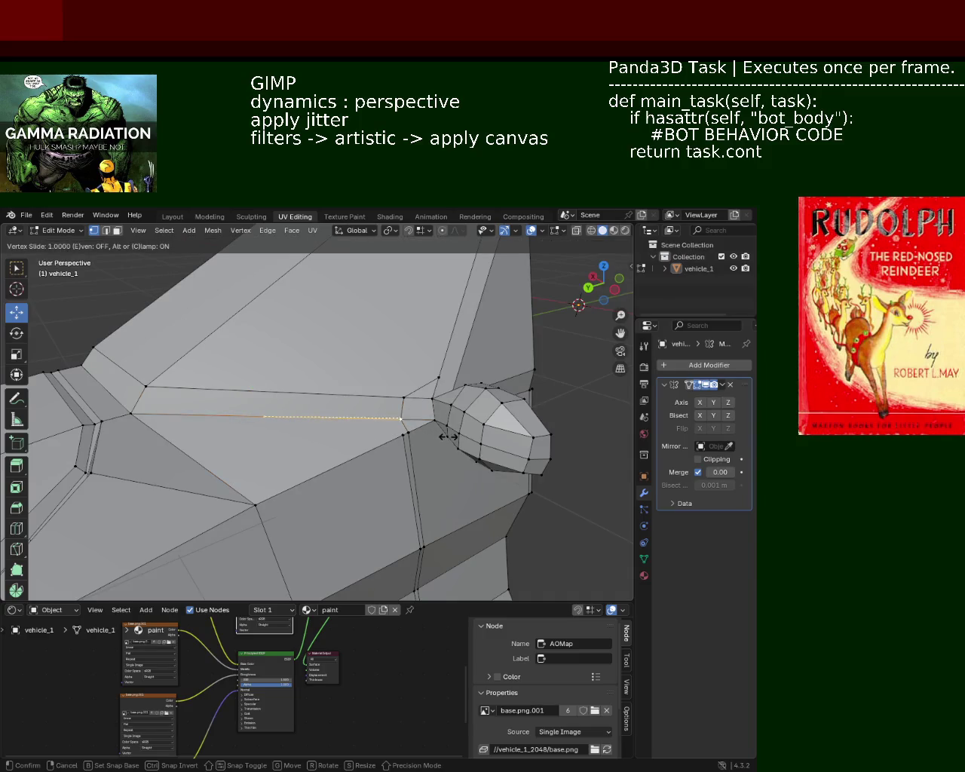
click(444, 437)
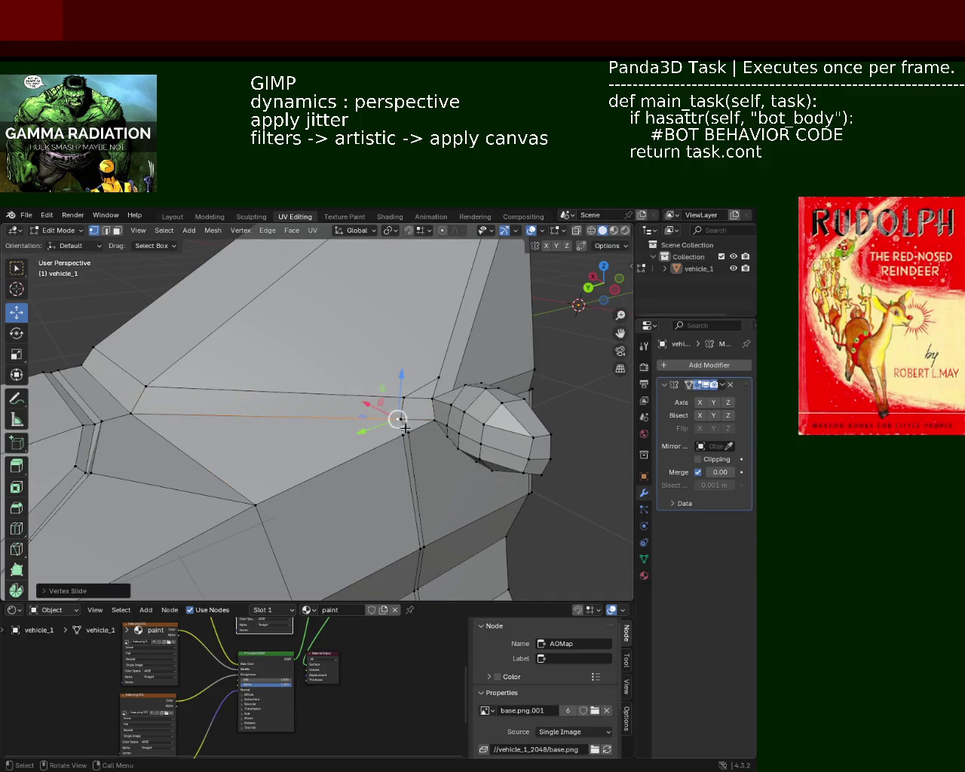
key(shift+v)
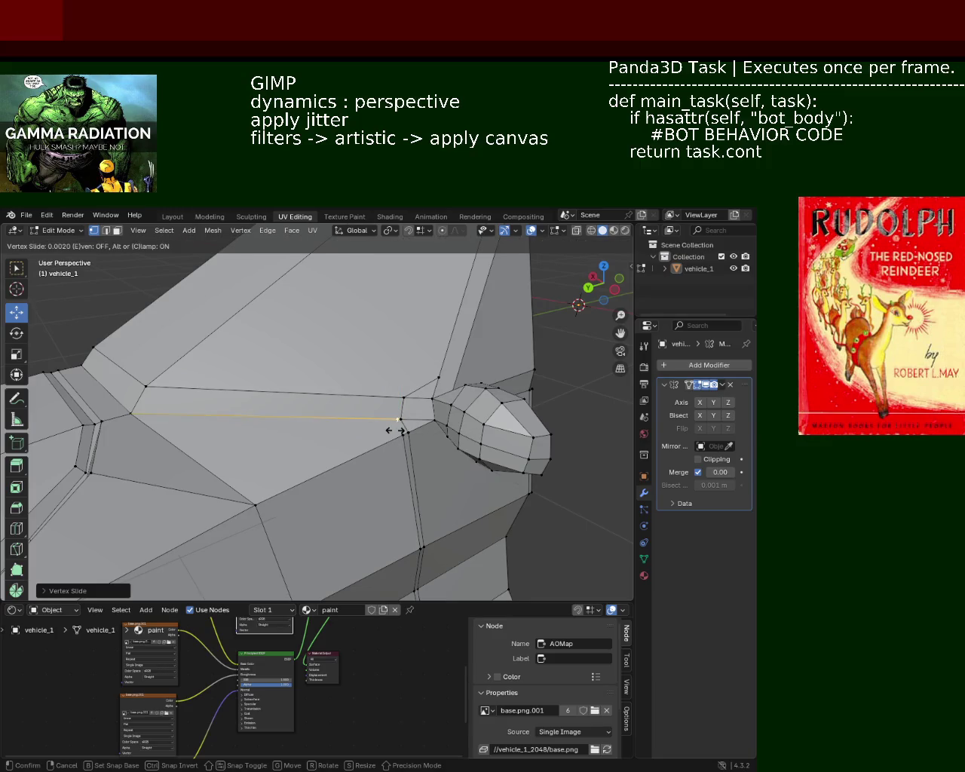
key(Escape)
Pull another vertex near the nub down along the body edge
click(400, 433)
drag(387, 415, 403, 436)
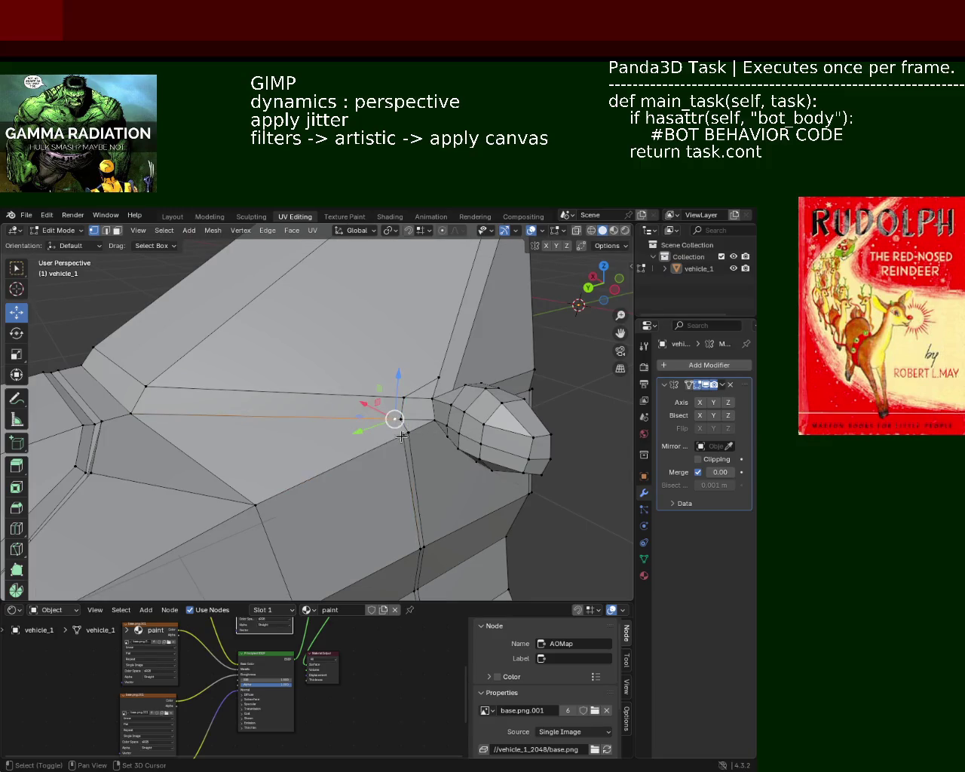
mouse_move(401, 431)
middle_down()
mouse_move(416, 396)
mouse_move(408, 386)
mouse_move(432, 402)
middle_up()
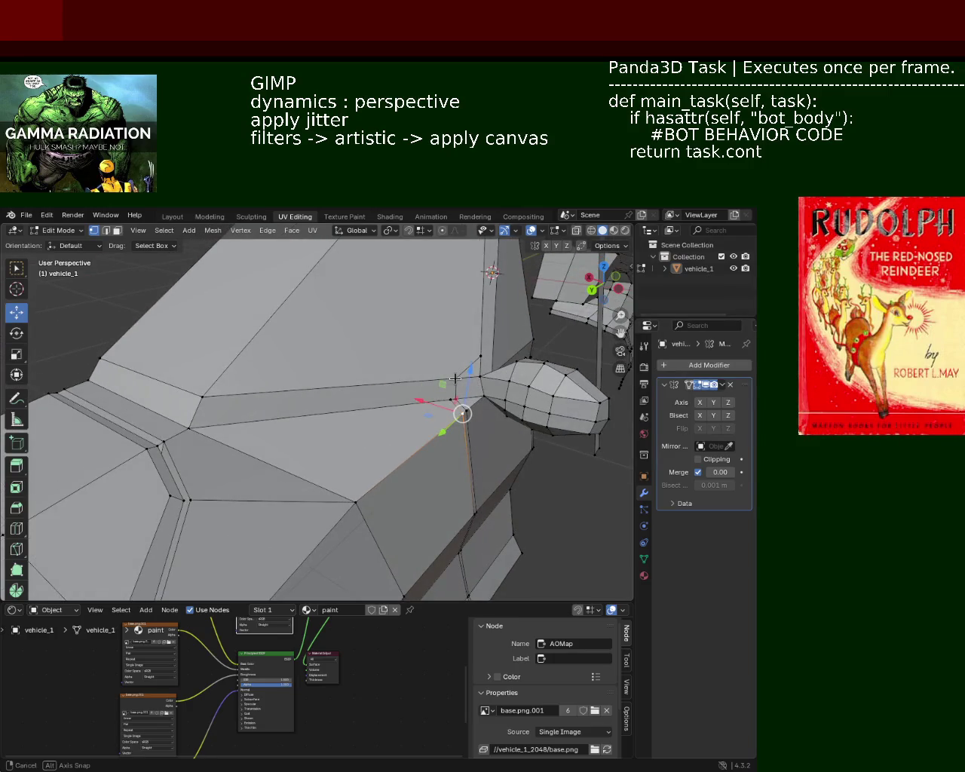
click(106, 231)
Select the vertical edge's vertices on the side panel and slide them along their edges
mouse_move(352, 362)
middle_down()
mouse_move(334, 382)
mouse_move(377, 369)
middle_up()
click(93, 230)
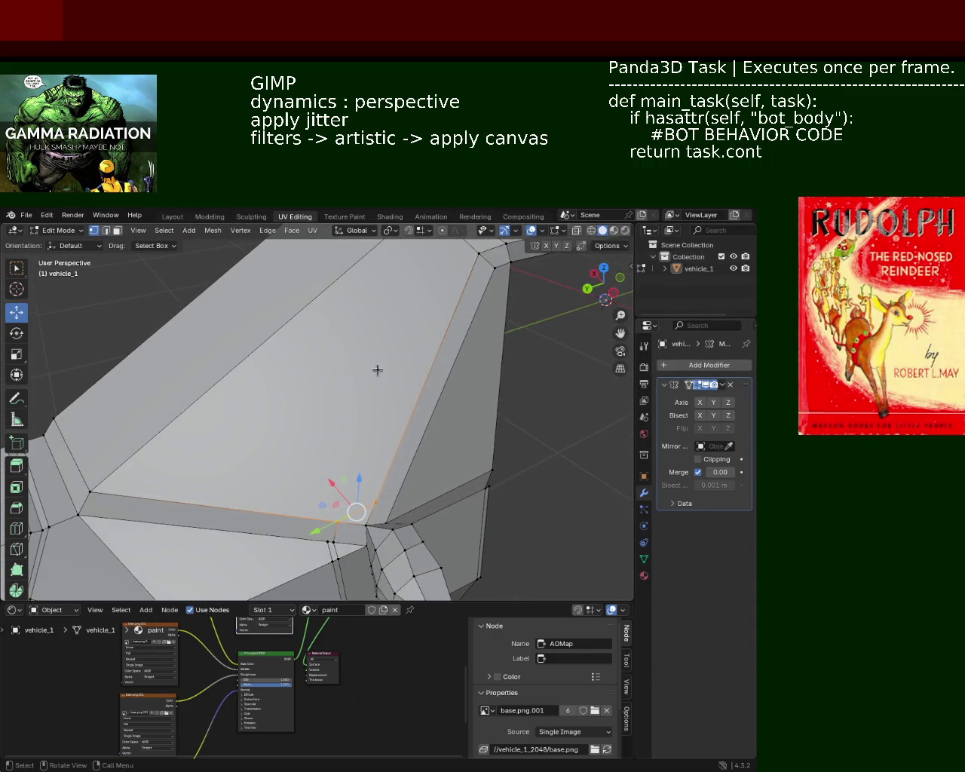
ctrl+click(368, 464)
scroll(368, 463, down, 3)
middle_drag(368, 463, 328, 436)
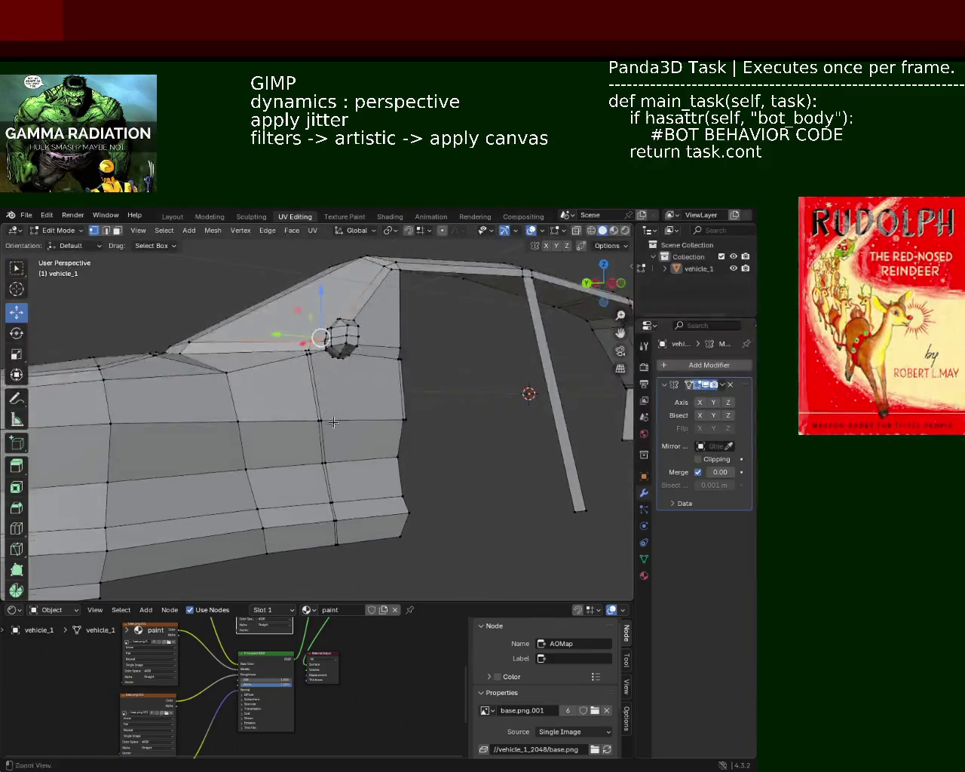
scroll(328, 436, up, 2)
scroll(353, 446, up, 2)
scroll(319, 371, up, 2)
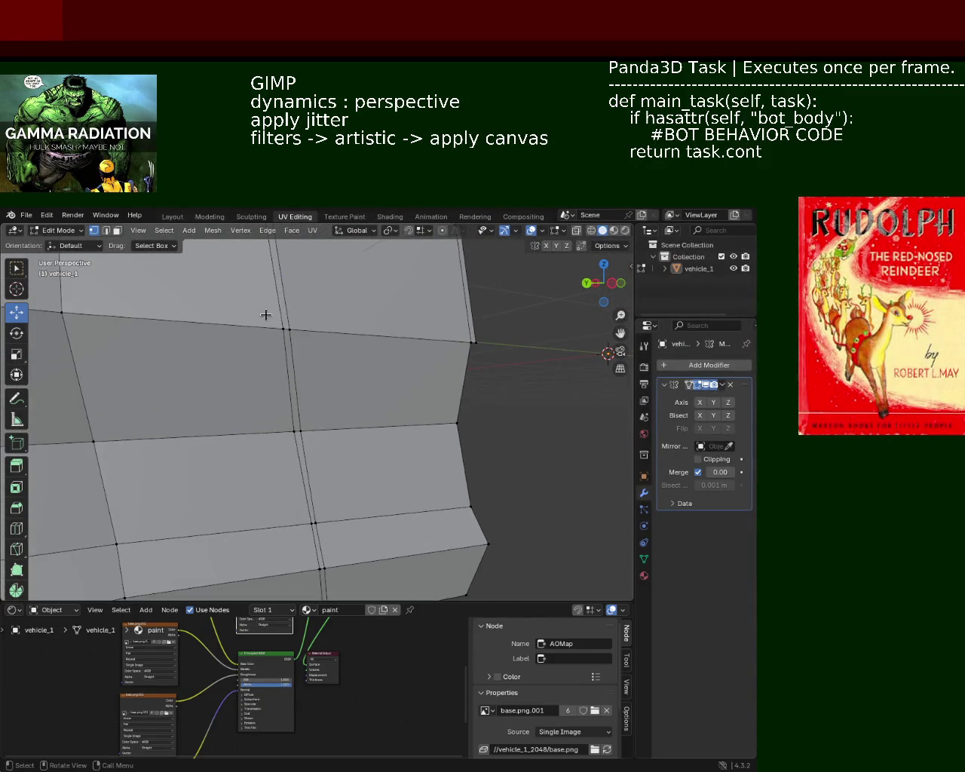
shift+middle_drag(267, 316, 299, 426)
shift+click(299, 426)
key(g)
key(g)
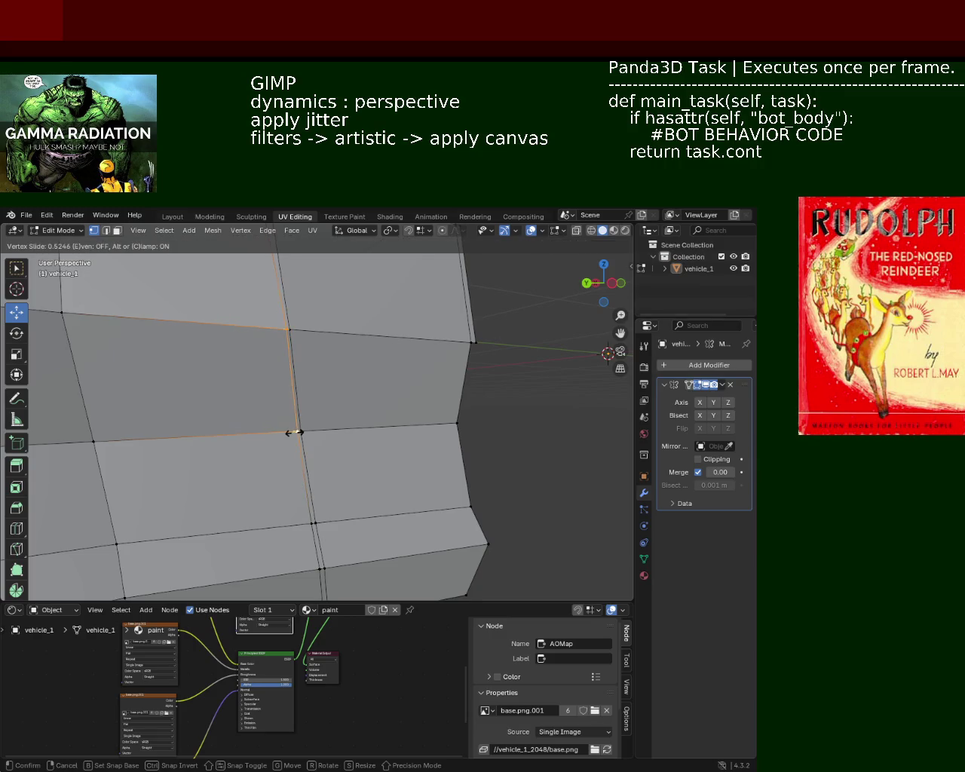
click(294, 432)
Select the thin vertical face strip on the side panel in face mode
middle_drag(294, 433, 347, 435)
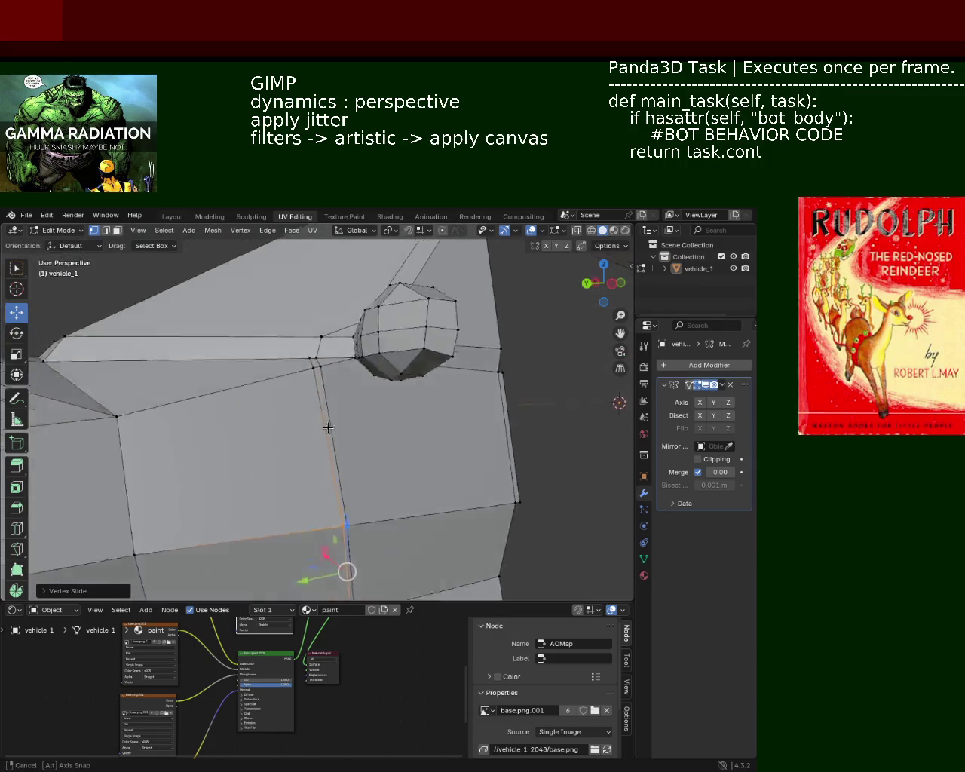
click(106, 230)
click(117, 231)
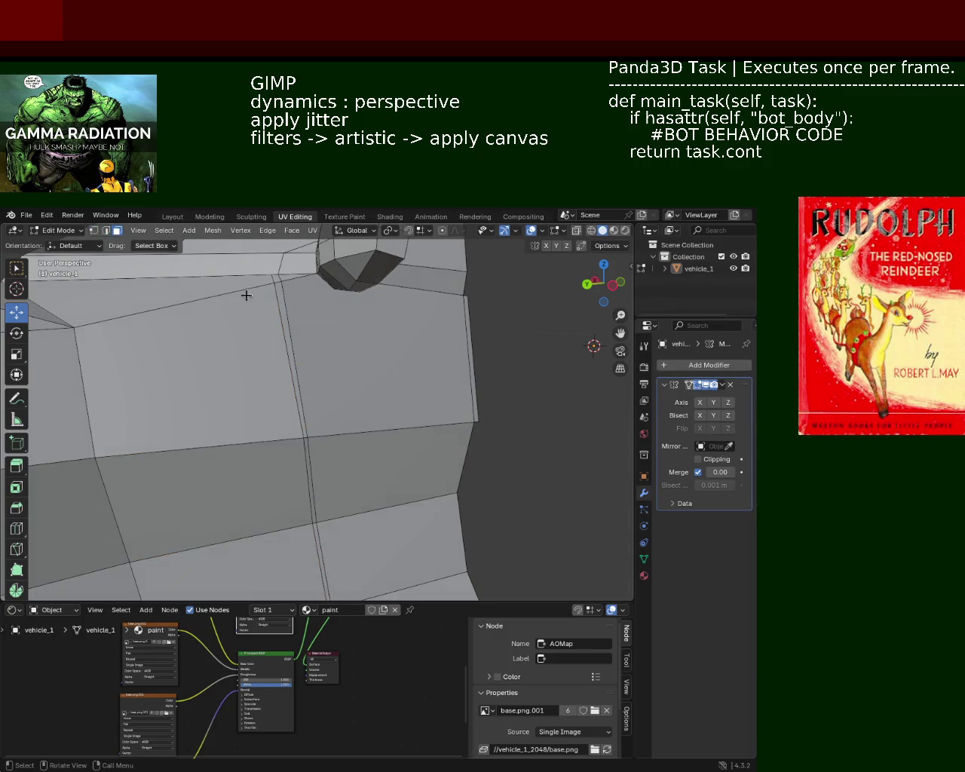
click(283, 329)
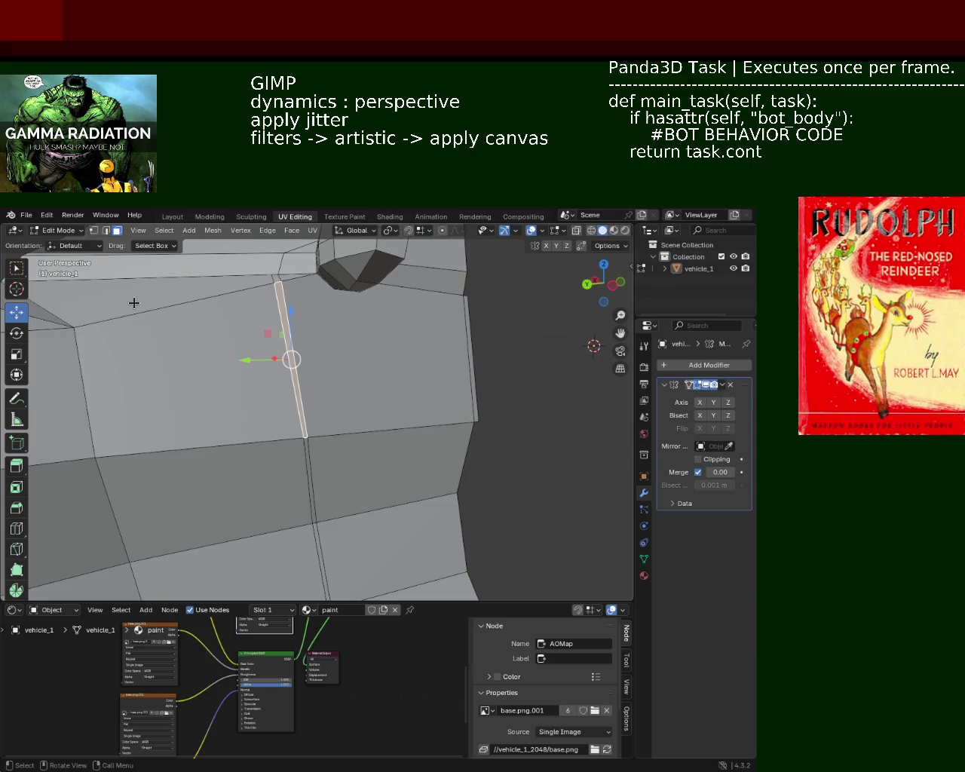
Move the single vertex at the top of the panel slightly along Y
key(1)
click(269, 281)
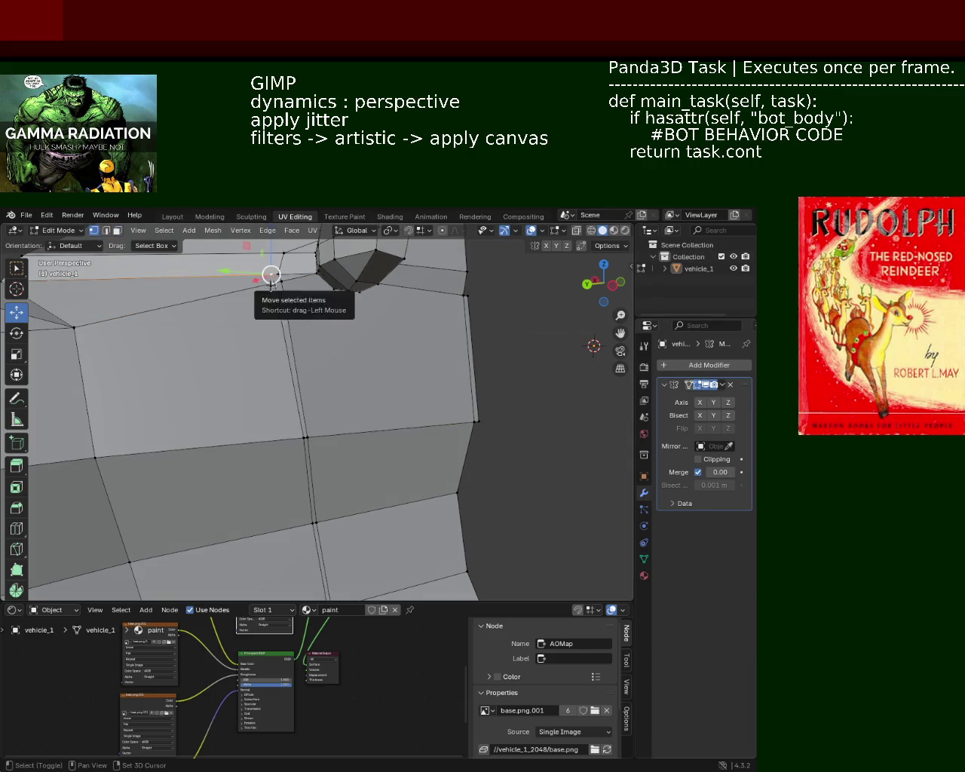
drag(245, 276, 249, 277)
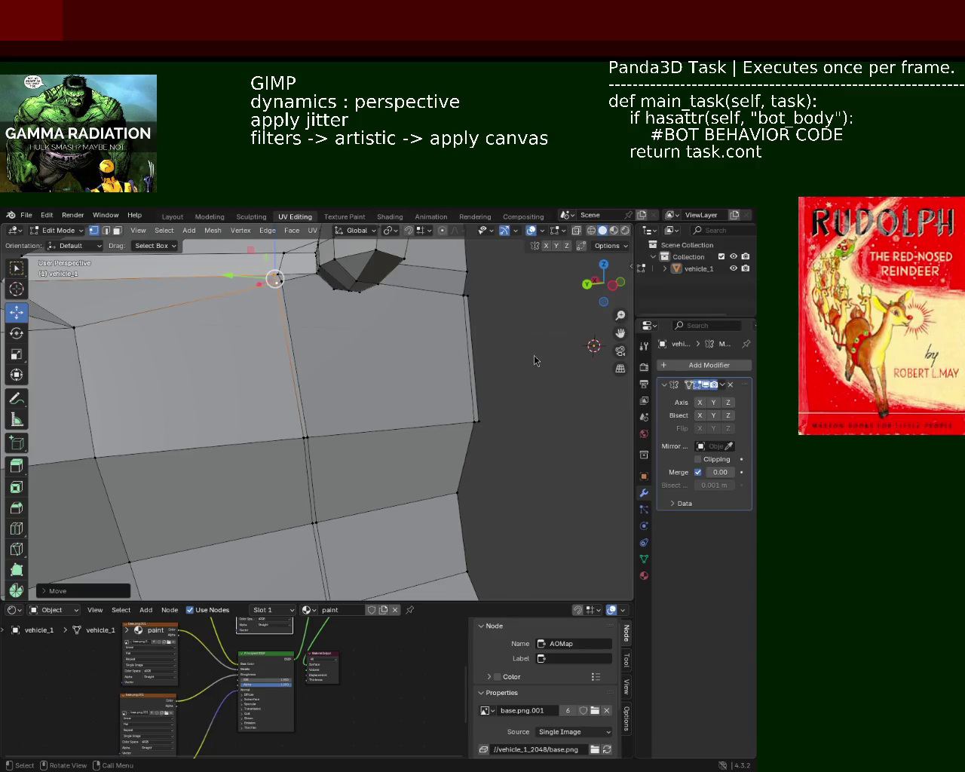
Add a vertical loop cut across the side panel
click(117, 230)
key(ctrl+r)
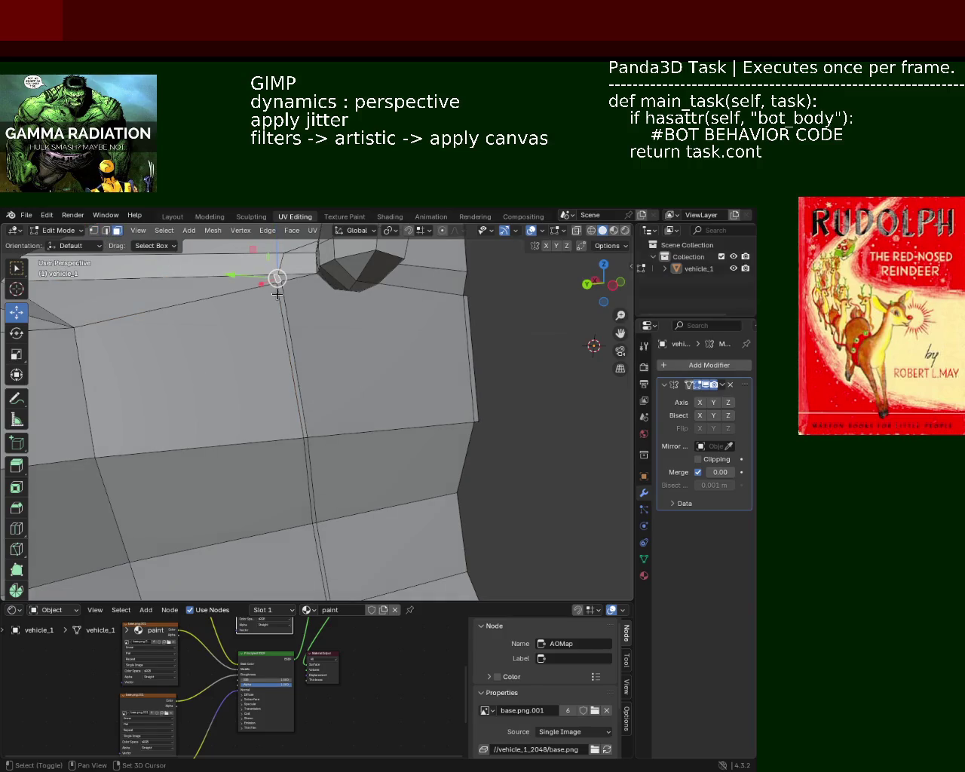
click(282, 296)
click(301, 351)
Select the new loop's four edges and delete them to leave a door-seam gap
shift+click(291, 386)
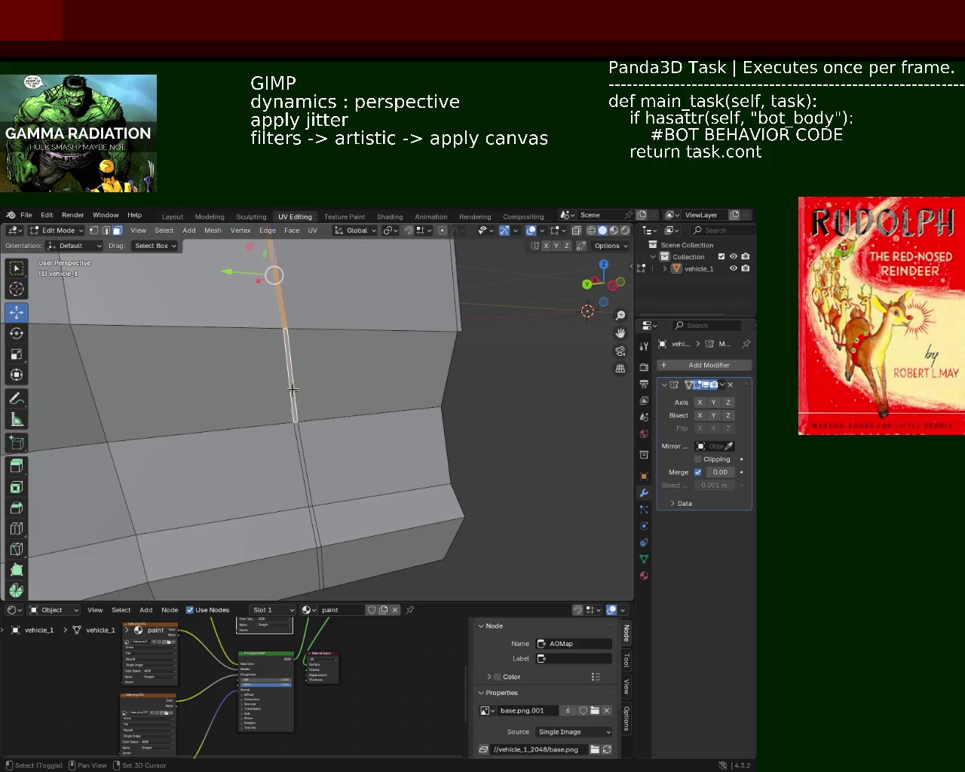
shift+click(301, 462)
shift+click(316, 524)
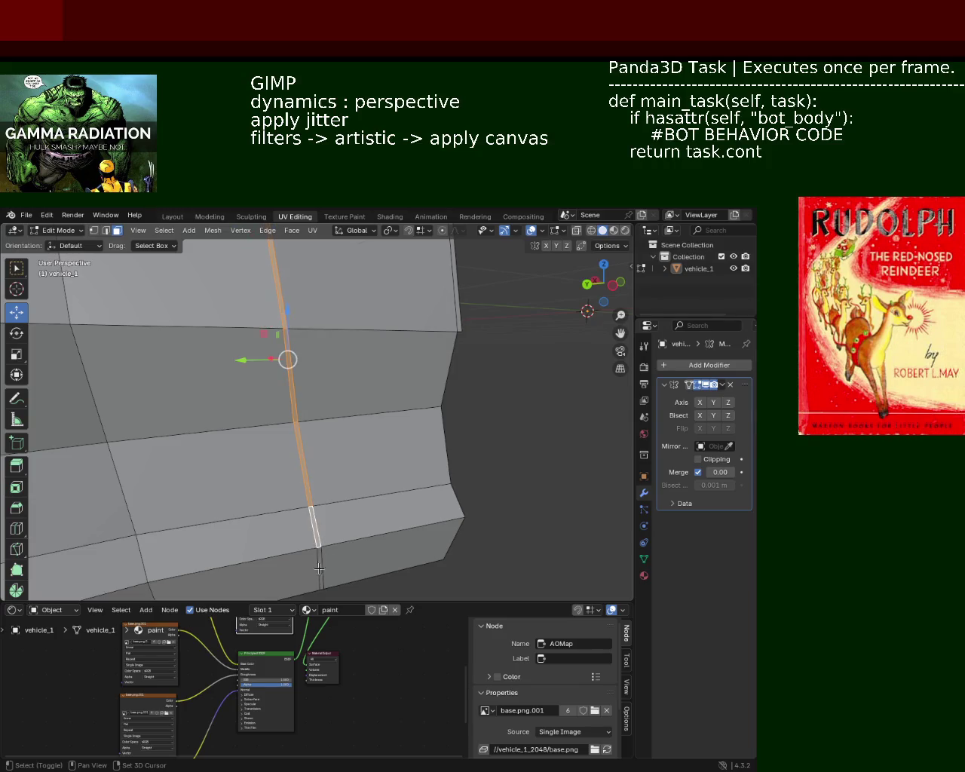
shift+click(319, 575)
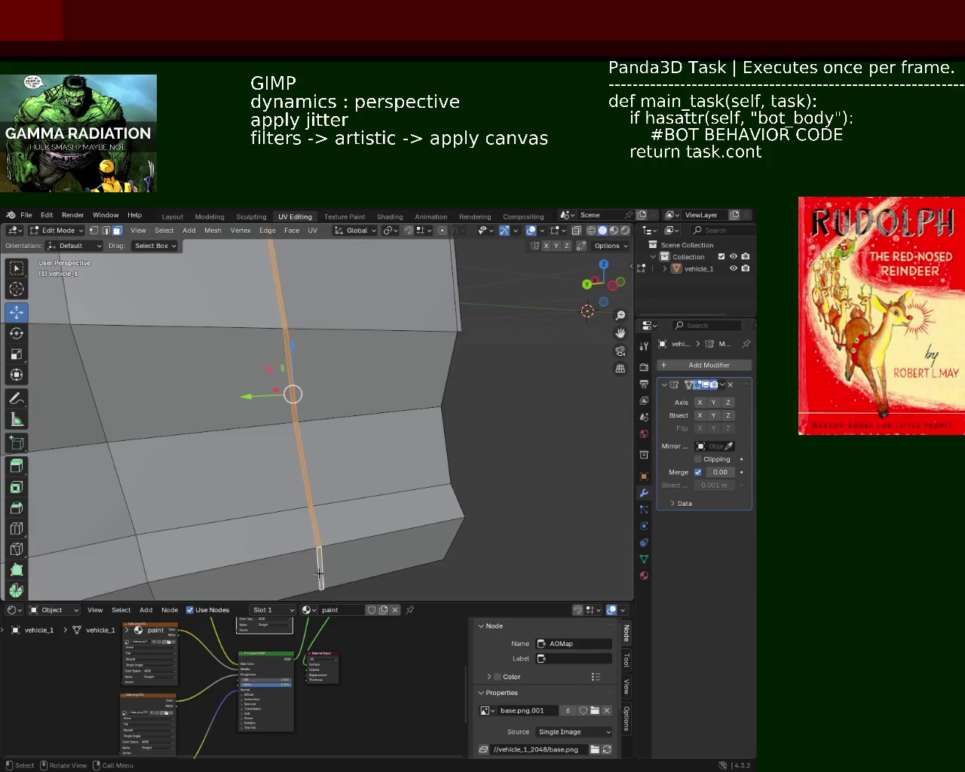
key(x)
click(305, 520)
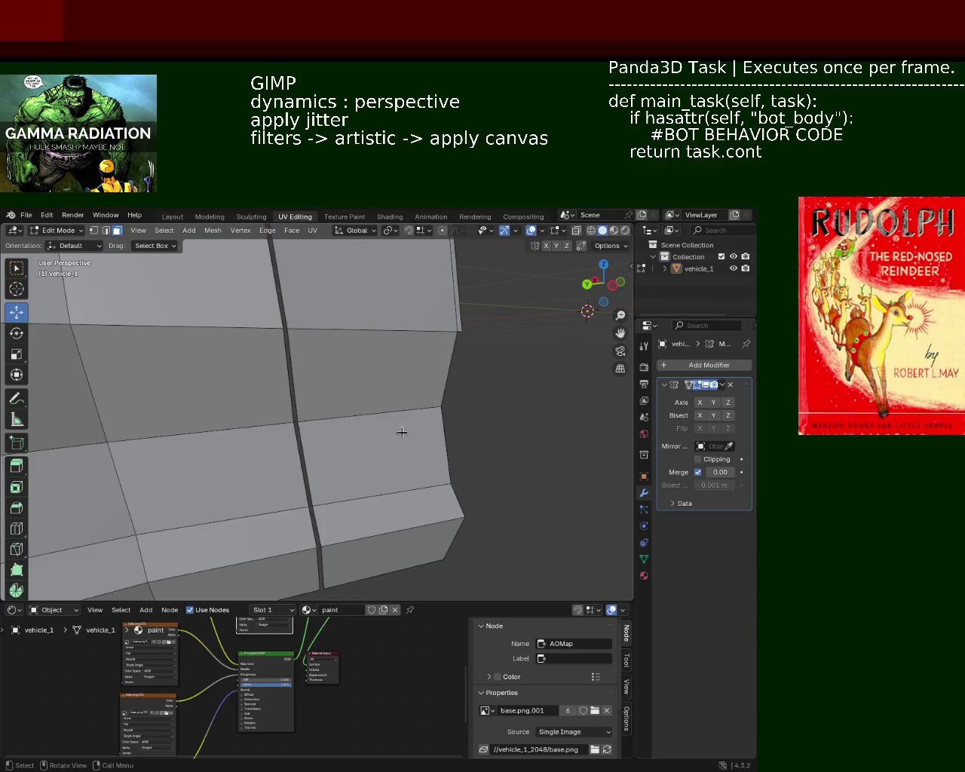
scroll(369, 378, down, 1)
mouse_move(326, 288)
middle_down()
mouse_move(313, 419)
mouse_move(312, 400)
middle_up()
Select the roof-edge vertex and slide it along the roof
click(324, 391)
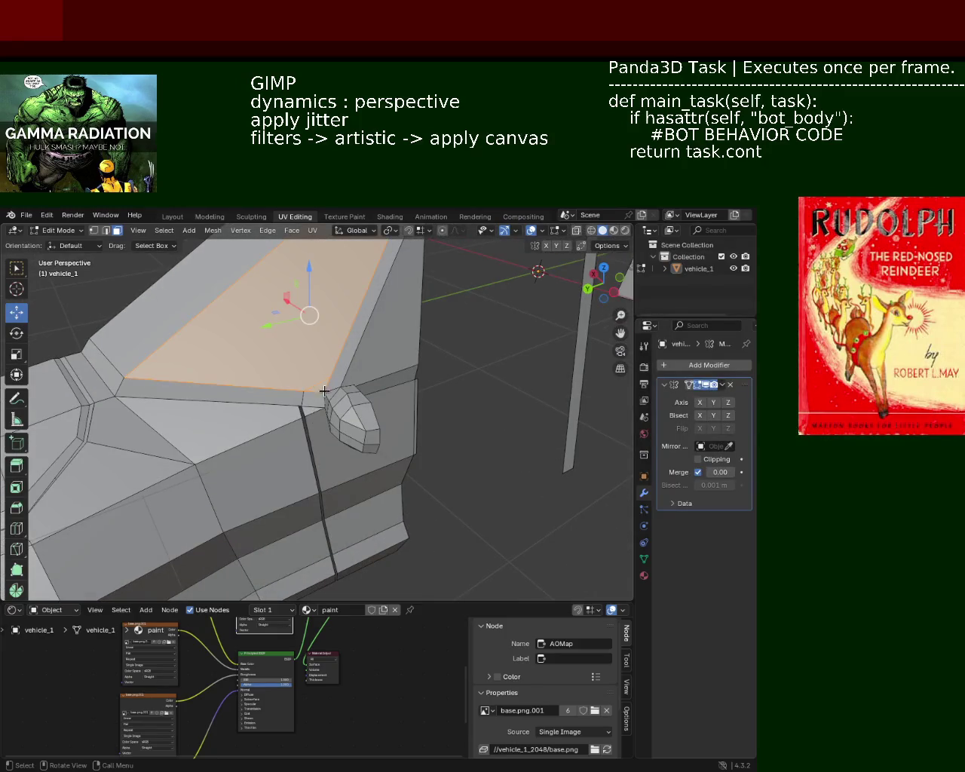
click(429, 407)
mouse_move(420, 410)
middle_down()
mouse_move(276, 339)
mouse_move(338, 383)
mouse_move(398, 347)
mouse_move(329, 375)
mouse_move(382, 360)
middle_up()
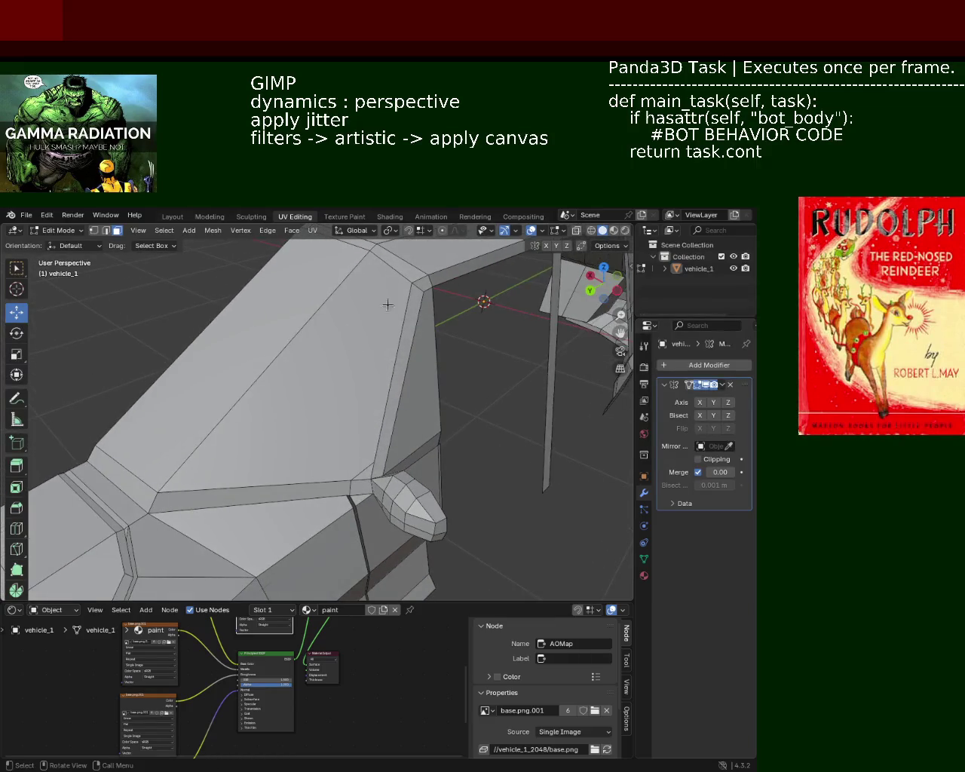
click(94, 233)
middle_drag(302, 362, 335, 384)
alt+click(354, 312)
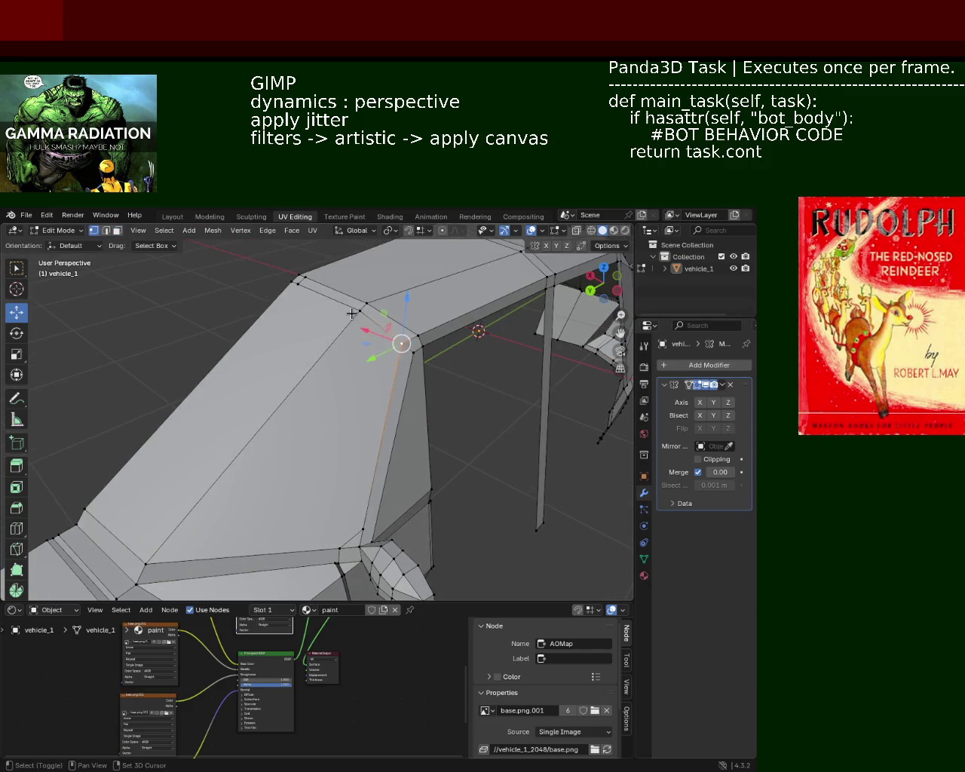
key(ctrl+e)
key(Escape)
key(g)
key(g)
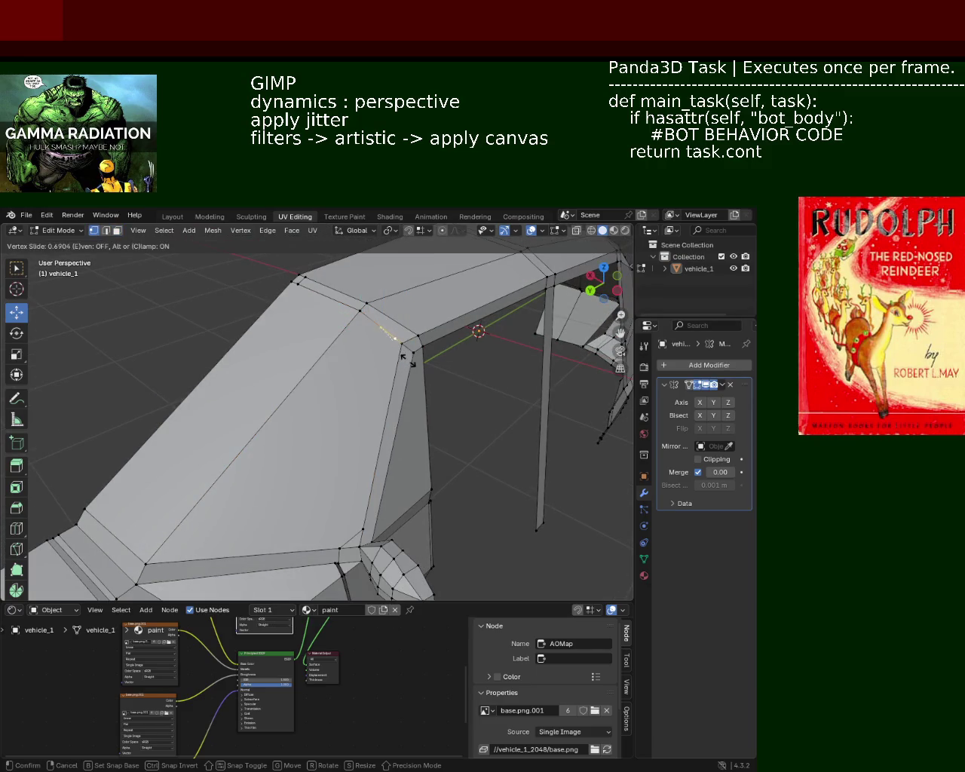
click(414, 368)
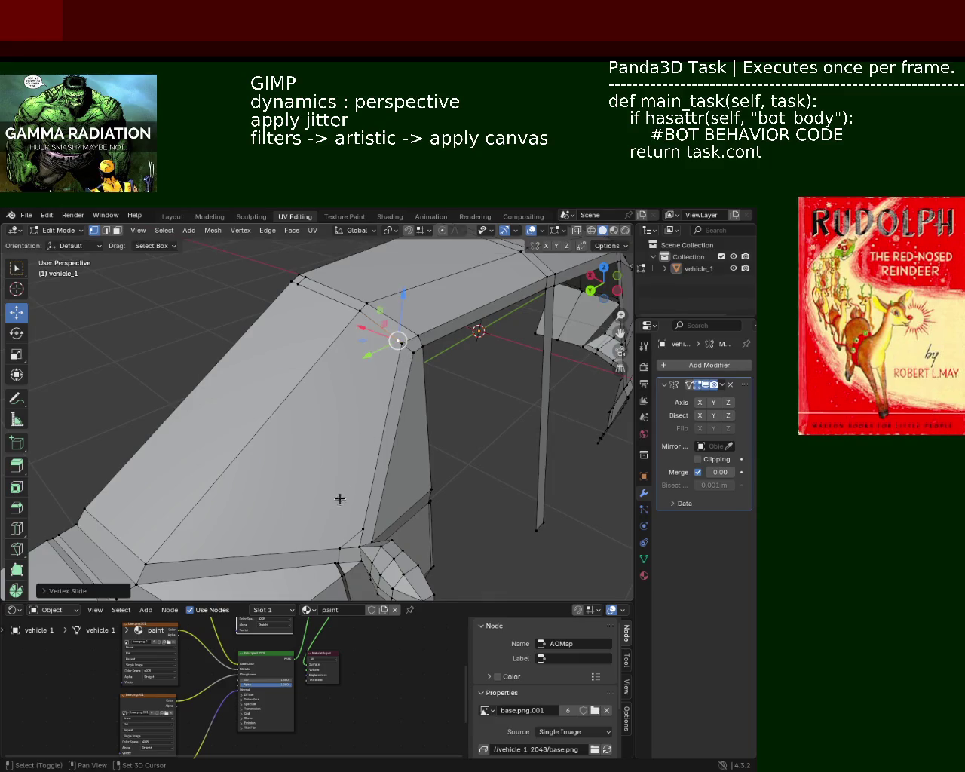
Vertex-slide the lower sill edge at the pillar base
click(363, 528)
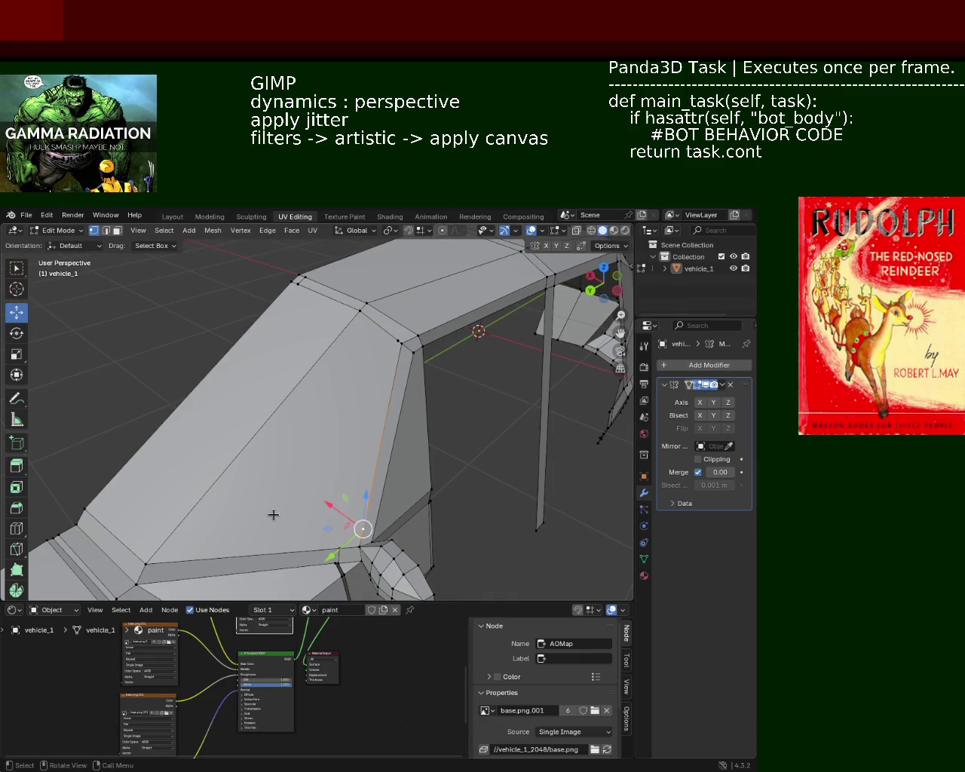
alt+click(315, 553)
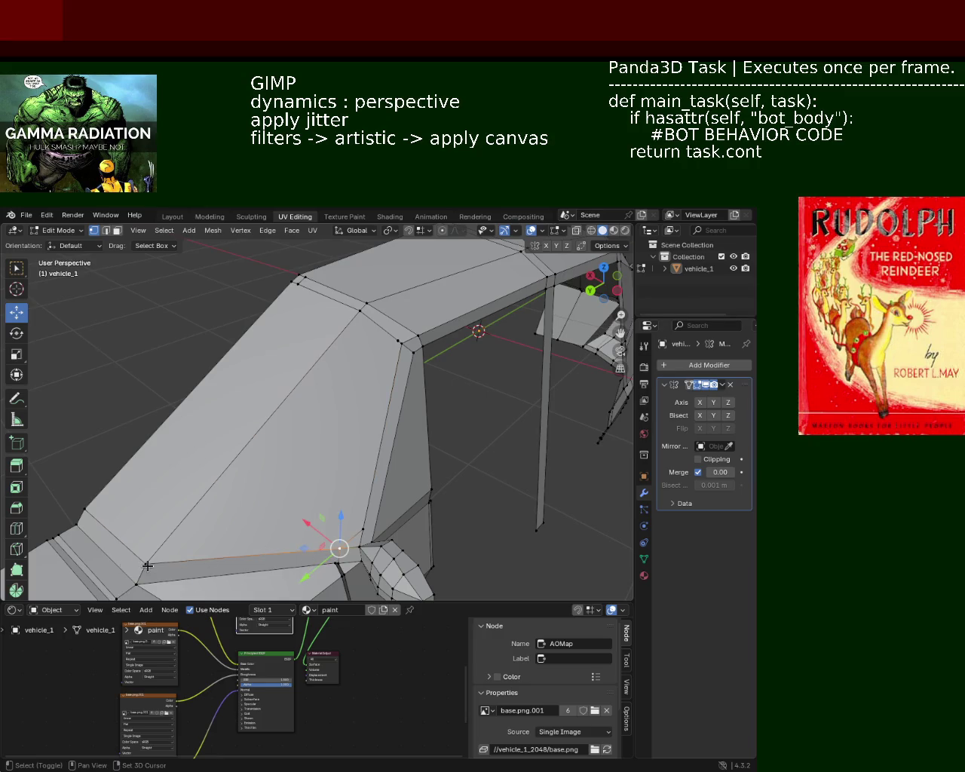
key(shift+v)
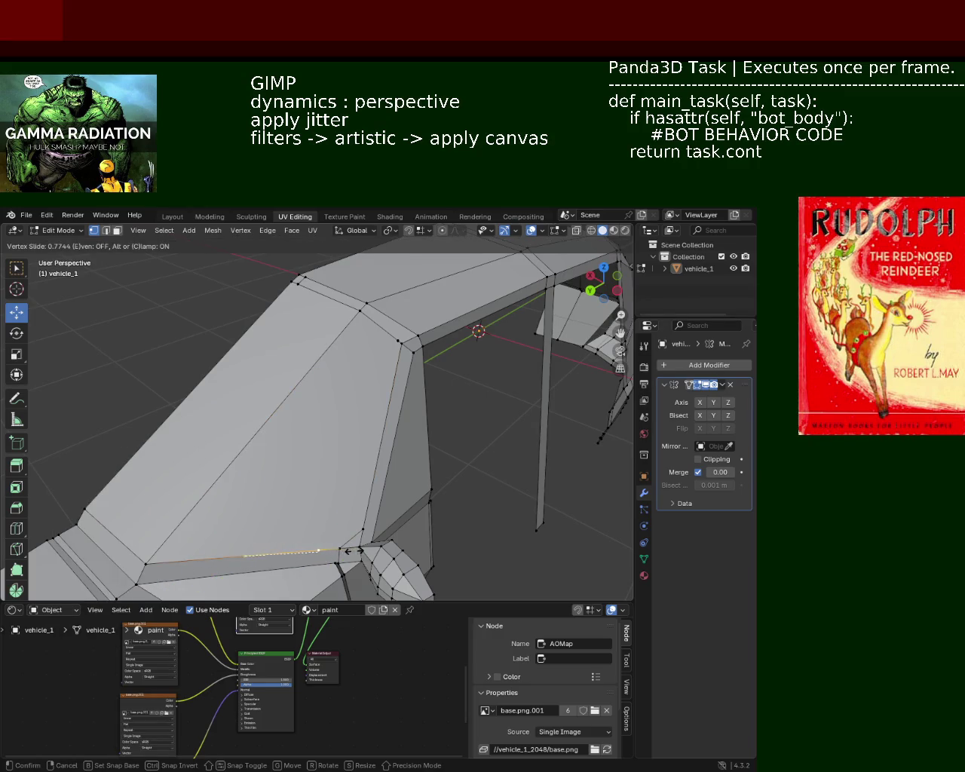
click(370, 548)
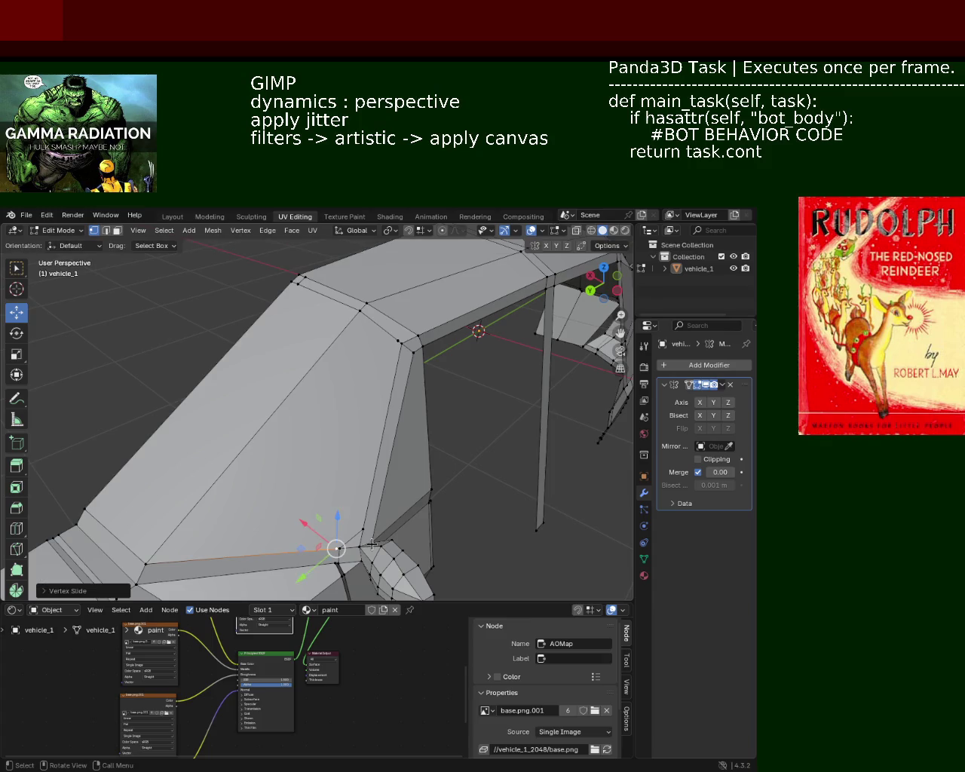
Slide the pillar's lower vertex down, then select the strip vertices where pillar meets strip
click(402, 343)
shift+click(372, 525)
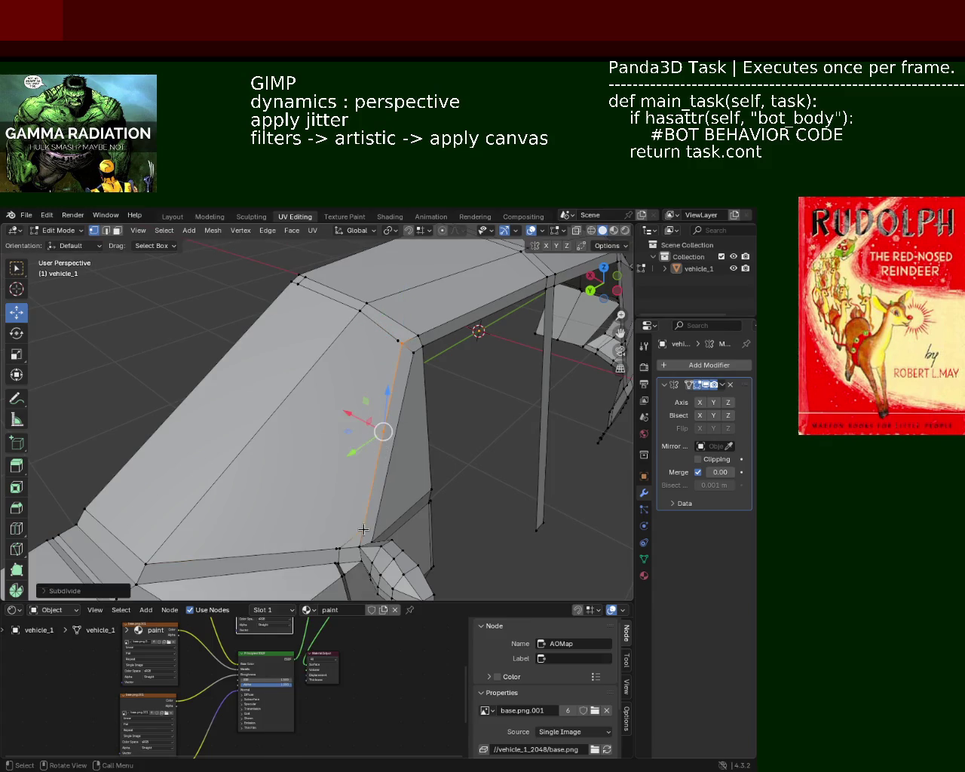
key(shift+v)
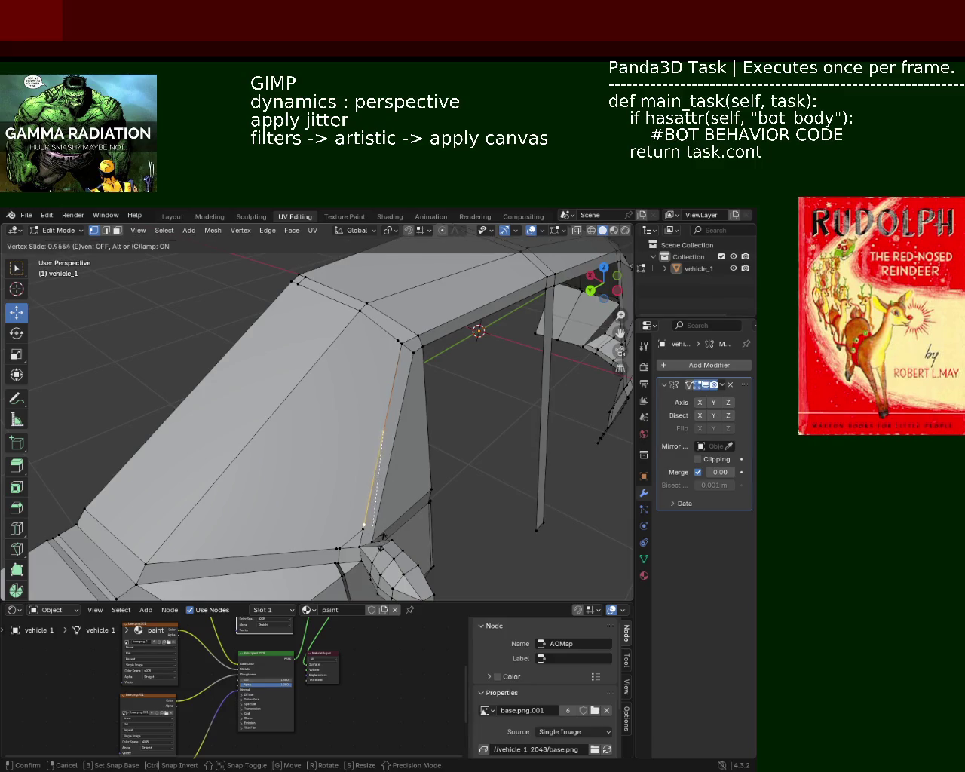
click(381, 548)
shift+click(329, 548)
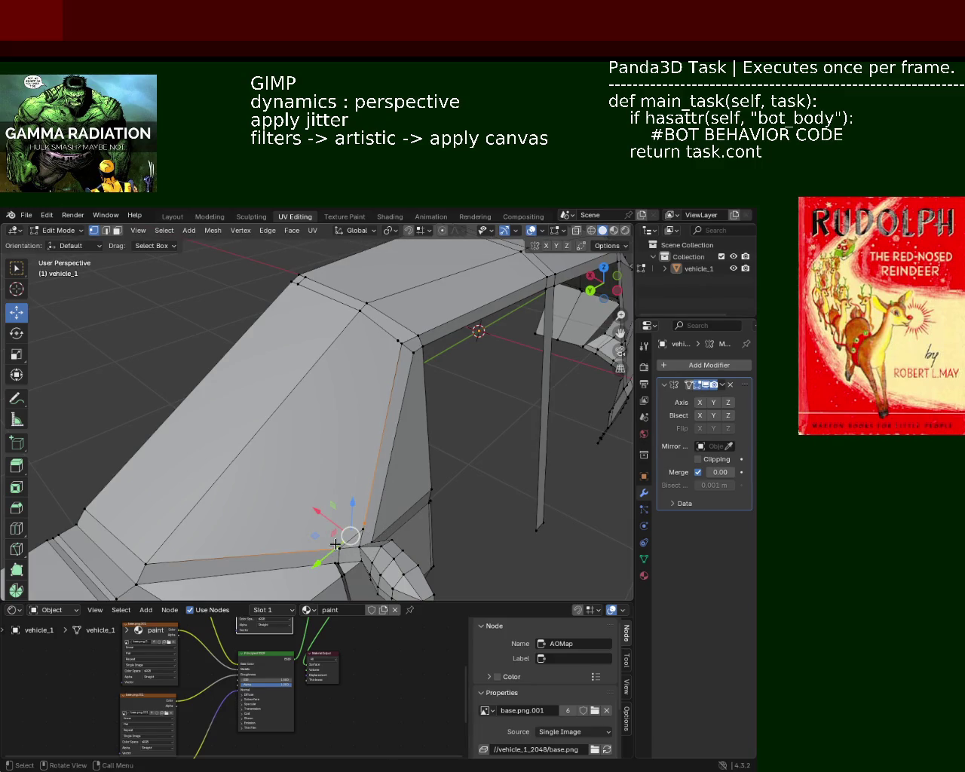
click(334, 549)
shift+click(331, 562)
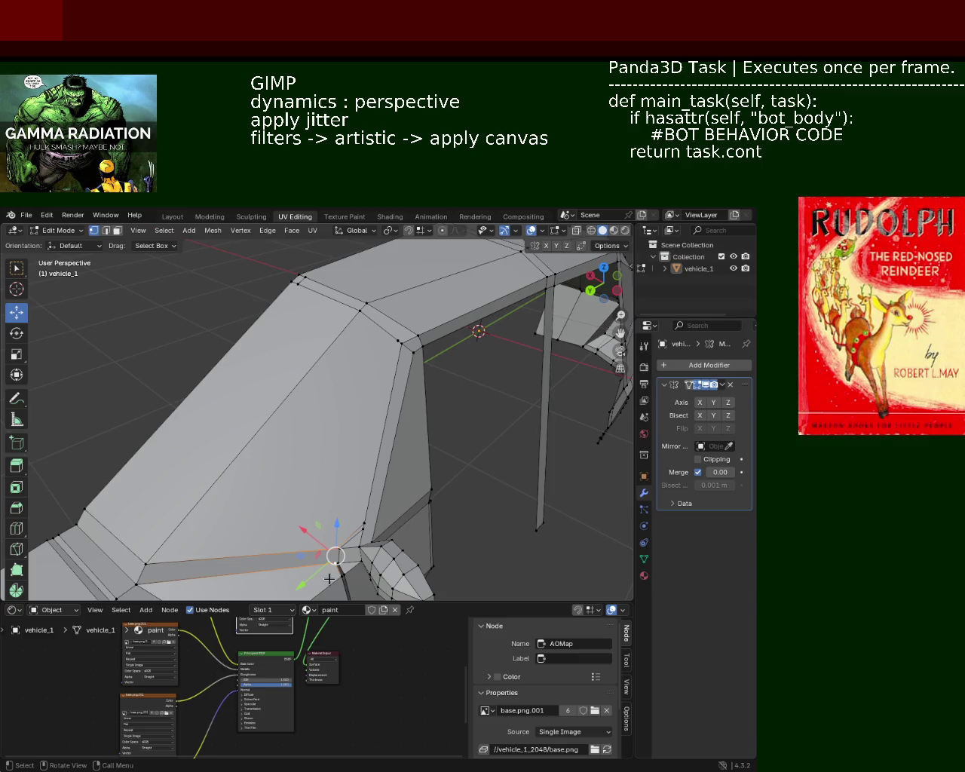
mouse_move(328, 578)
ctrl+middle_down()
mouse_move(323, 474)
mouse_move(345, 387)
ctrl+middle_up()
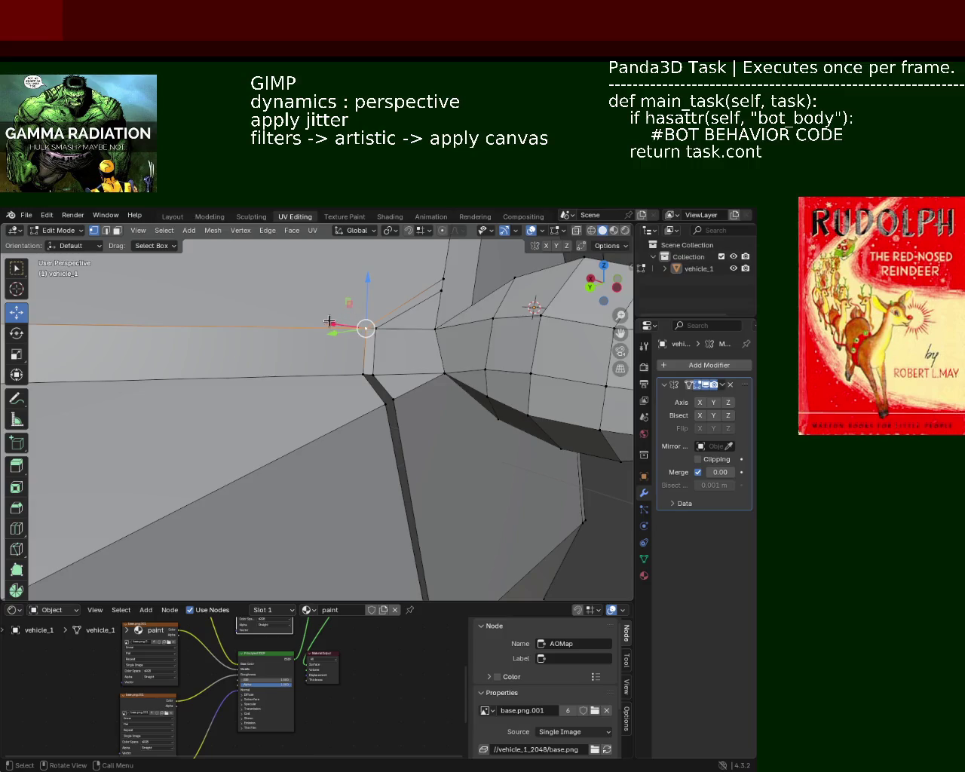
Nudge the pillar-base vertex slightly along Y, then raise it along Z
drag(330, 332, 331, 332)
key(KP_Decimal)
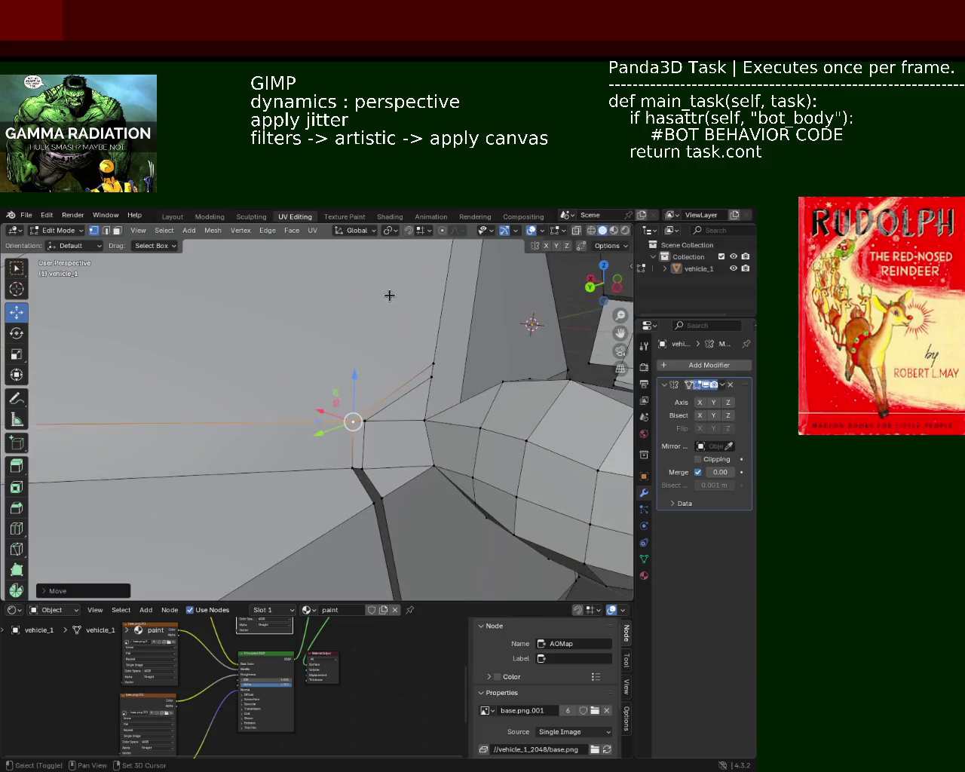
key(z)
drag(434, 362, 430, 335)
key(KP_Decimal)
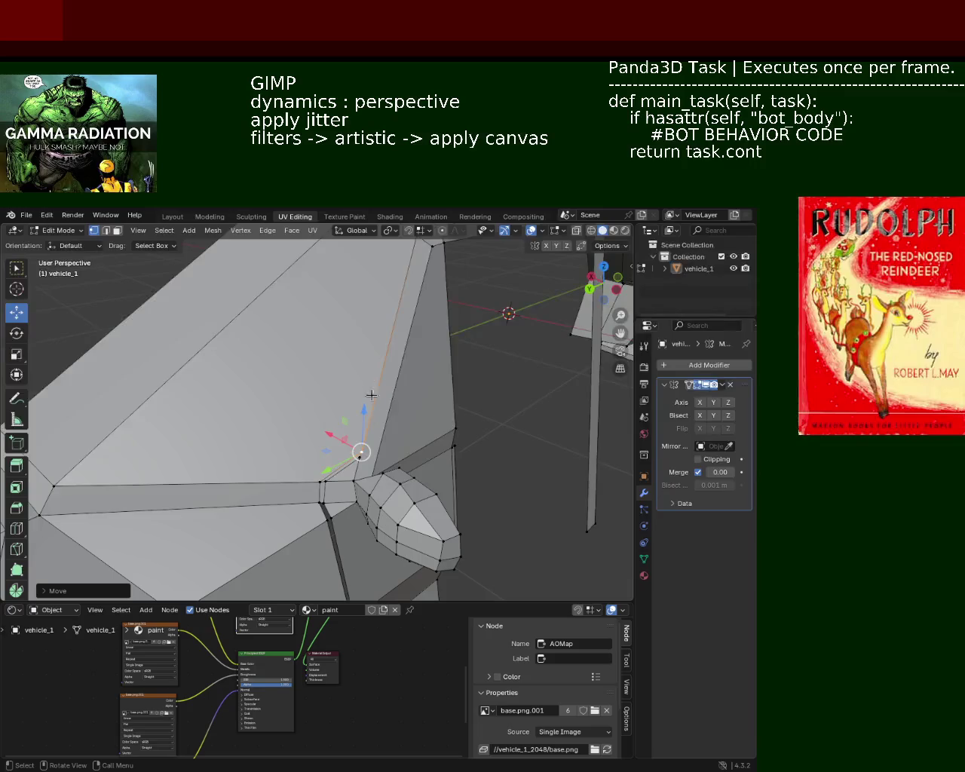
drag(364, 410, 366, 407)
shift+scroll(384, 370, up, 2)
Select the two pillar-base vertices and subdivide the edge between them
click(408, 267)
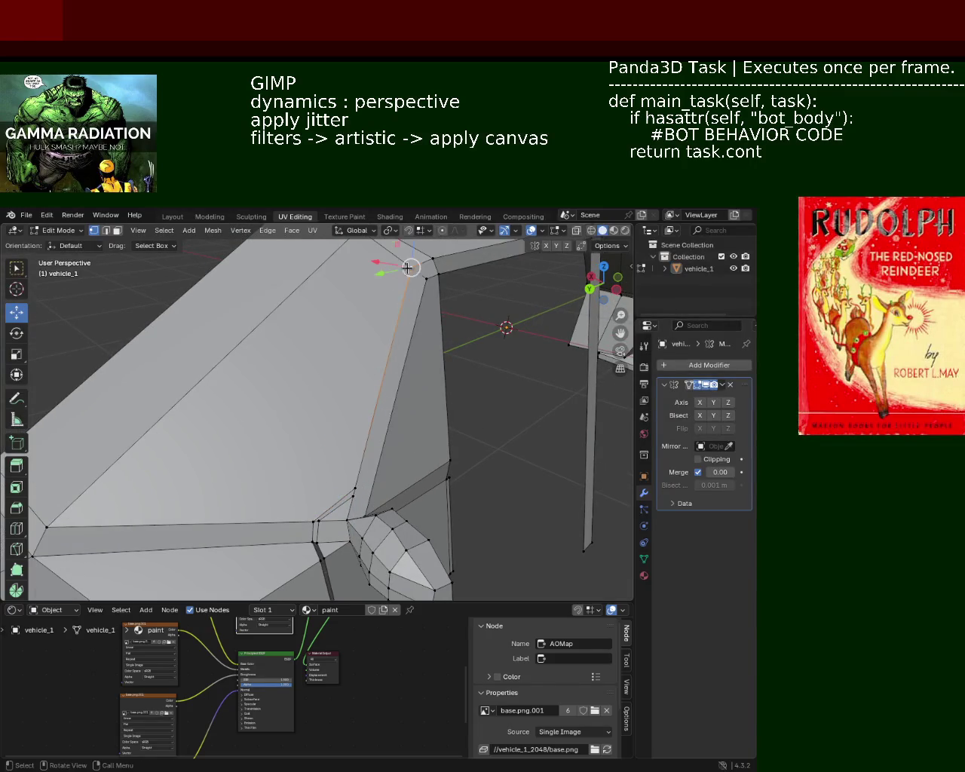
shift+click(408, 265)
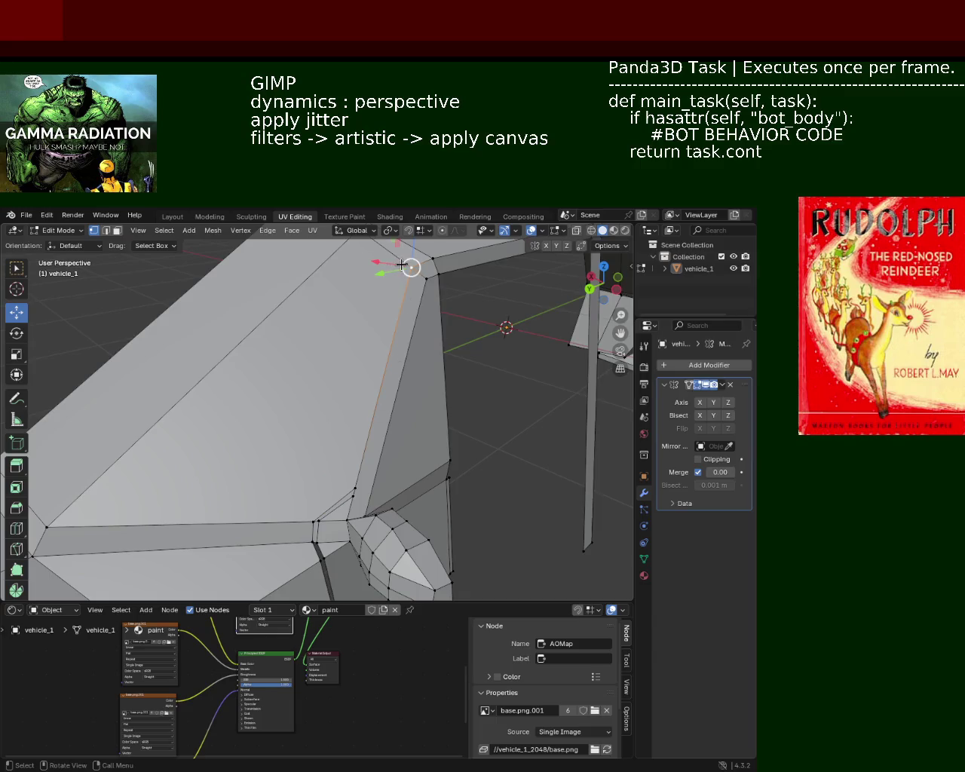
click(346, 504)
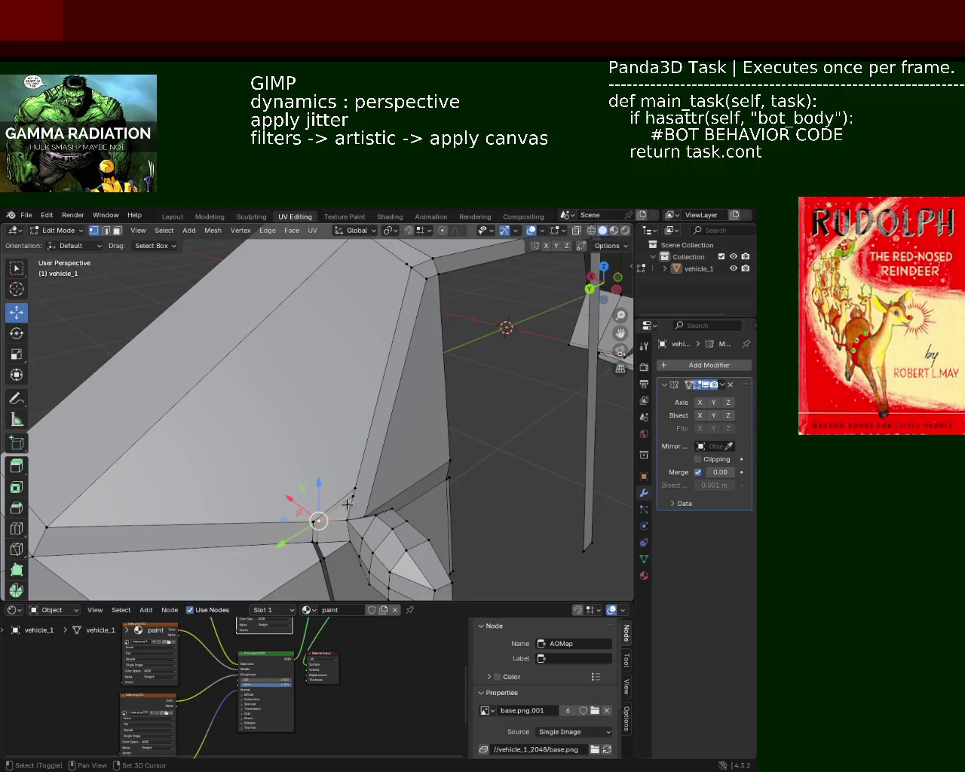
shift+click(347, 504)
right_click(348, 504)
click(302, 462)
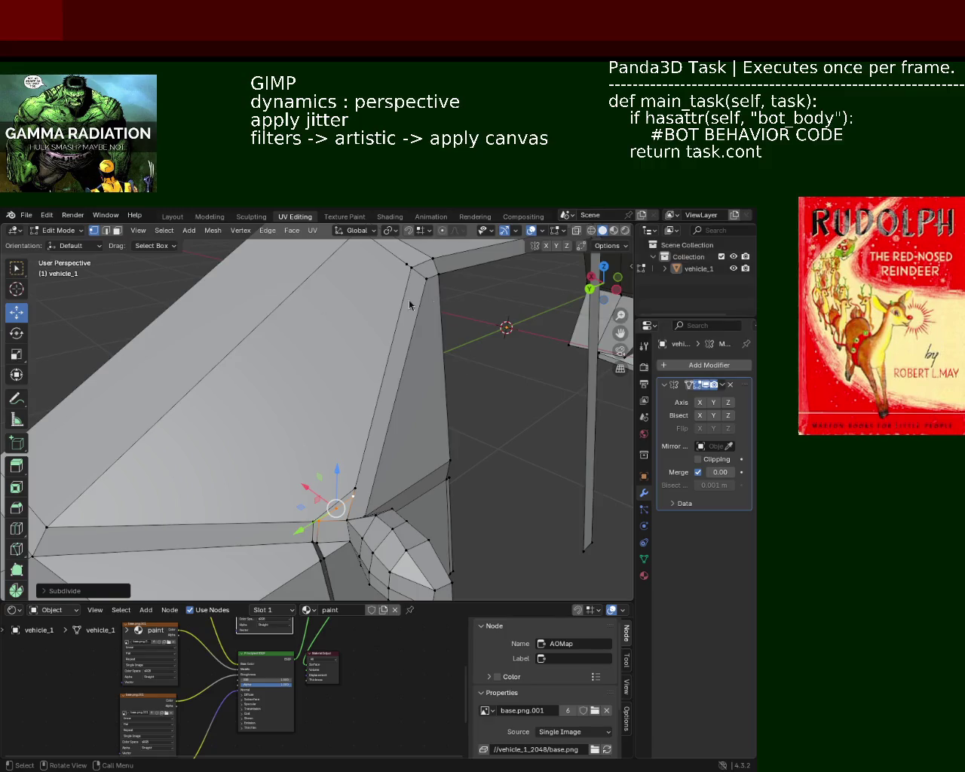
Slide the new vertex along the pillar edge, then merge it into the top corner vertex
click(390, 509)
click(355, 489)
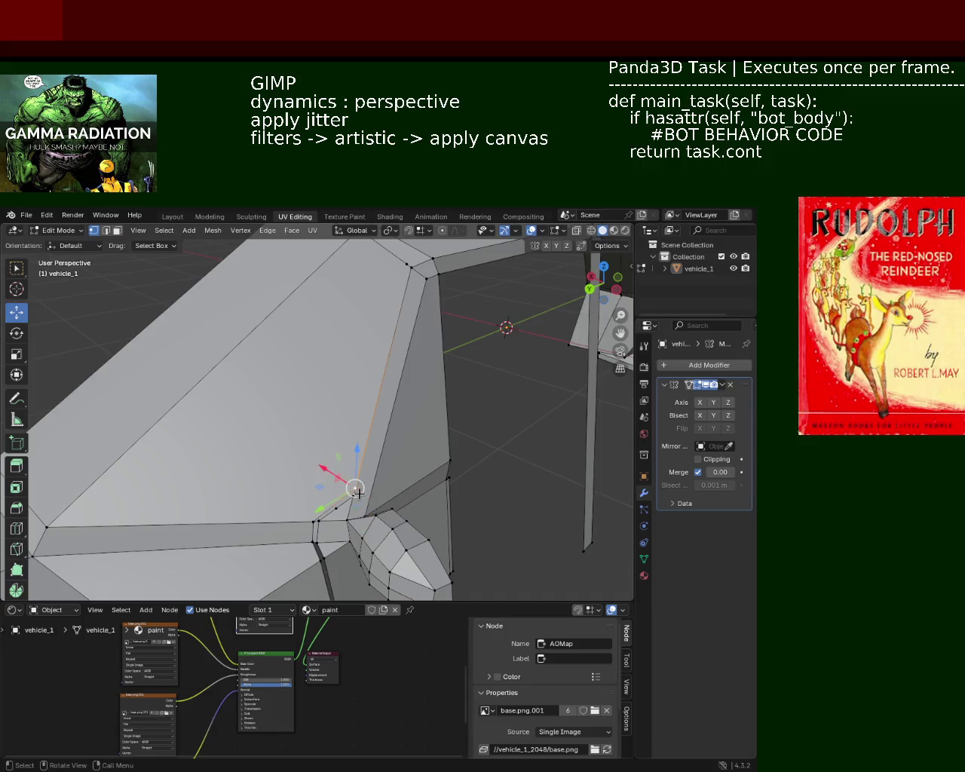
click(336, 508)
key(g)
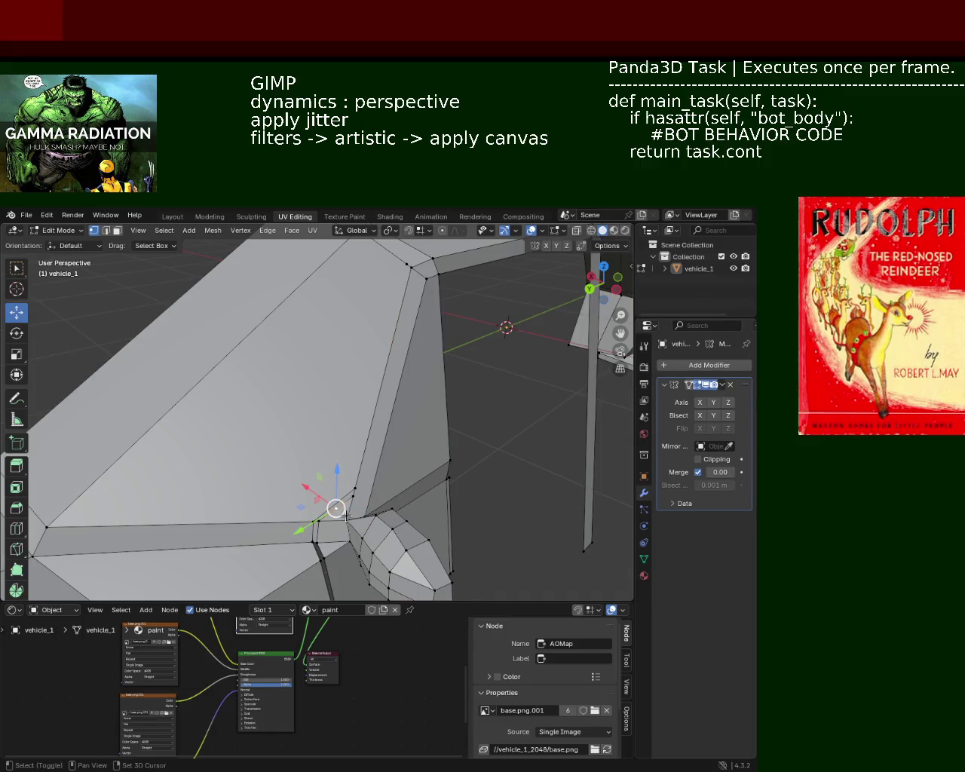
key(g)
click(365, 504)
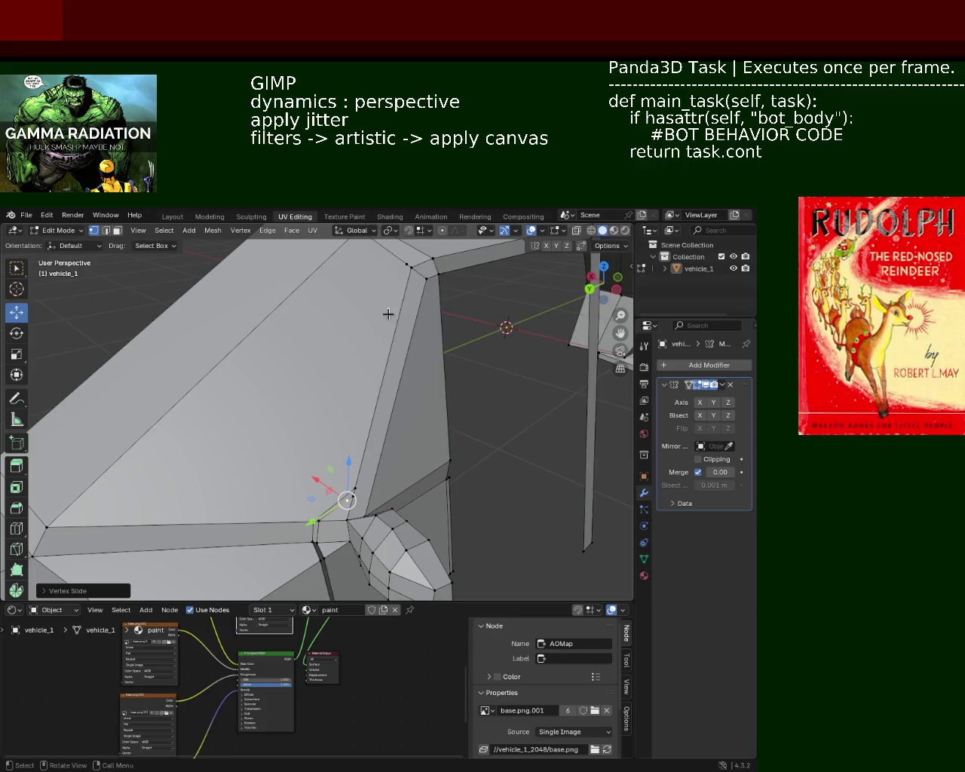
shift+click(407, 266)
key(m)
click(408, 266)
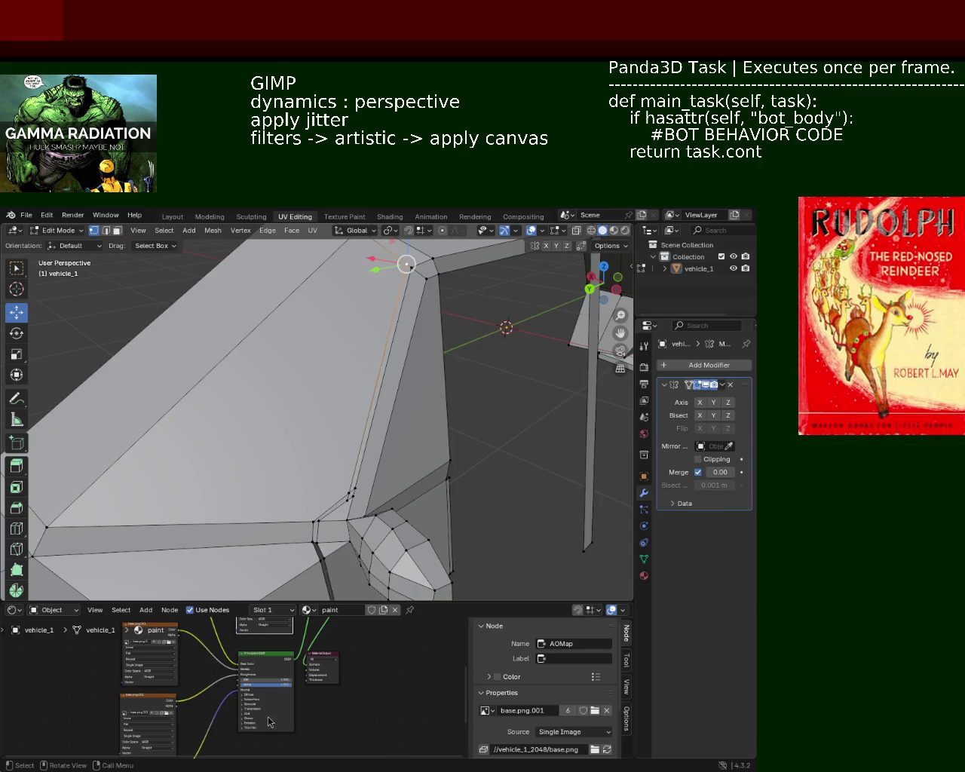
Select the thin pillar strip faces and delete them
middle_drag(413, 337, 371, 336)
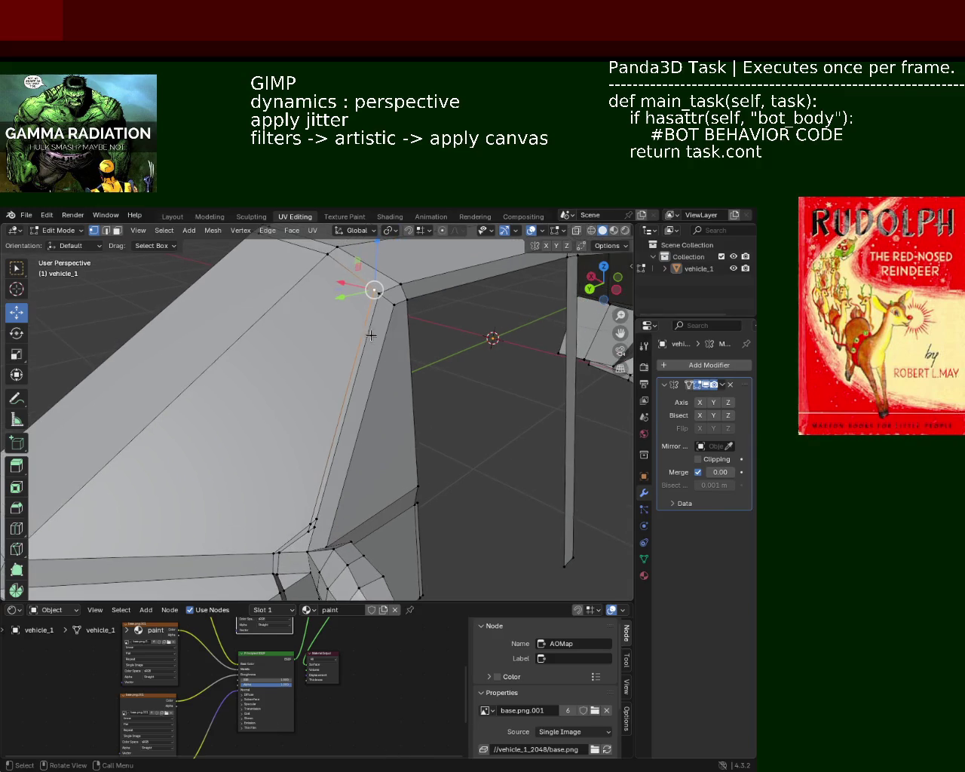
click(117, 233)
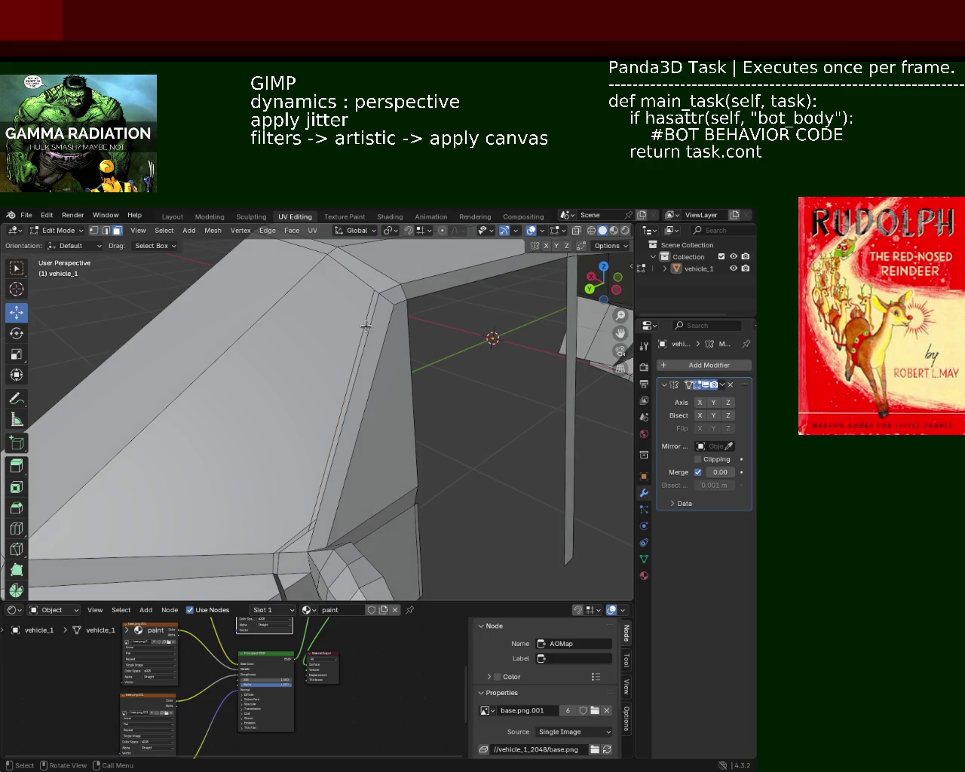
middle_drag(367, 324, 322, 436)
scroll(322, 435, up, 2)
shift+click(317, 413)
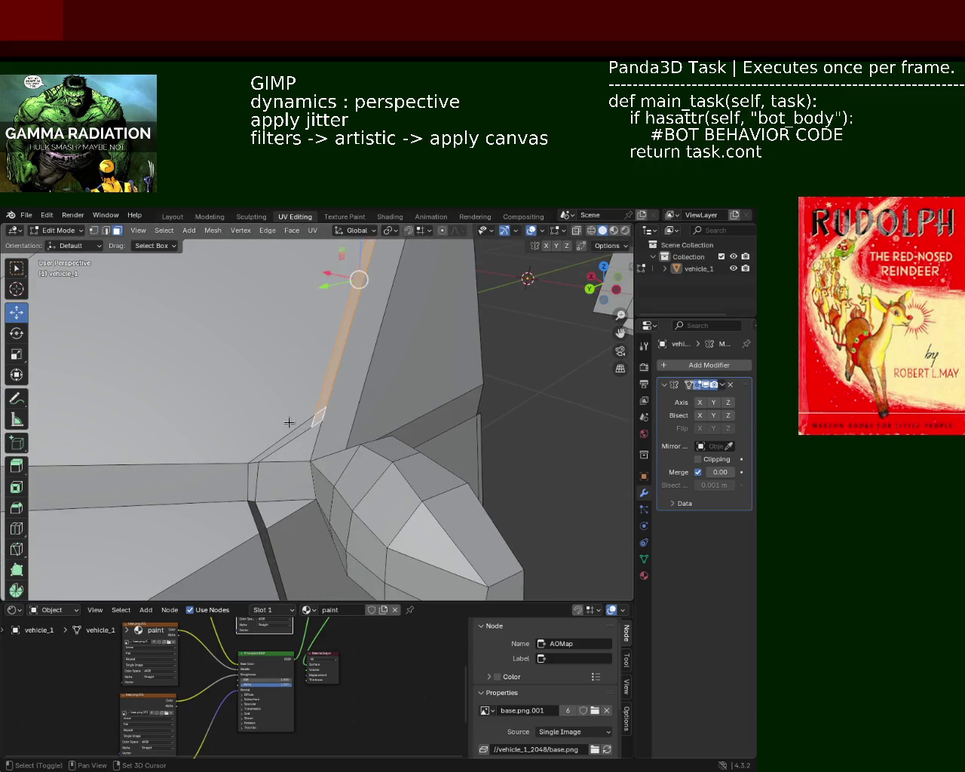
shift+click(289, 420)
shift+click(292, 436)
shift+click(252, 477)
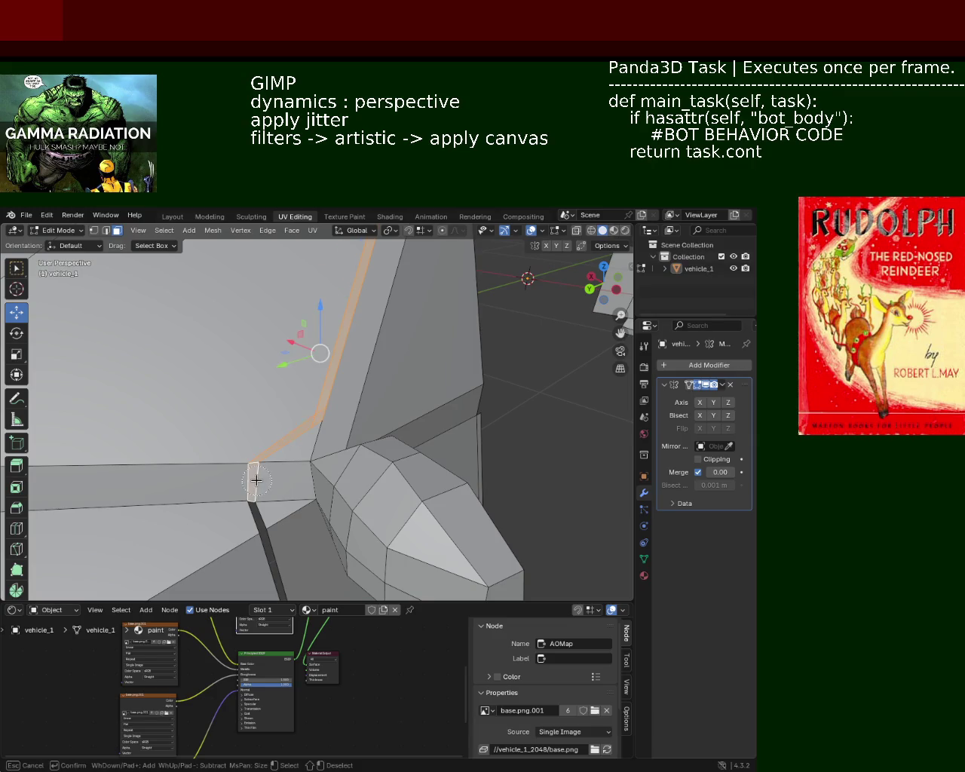
key(x)
click(196, 538)
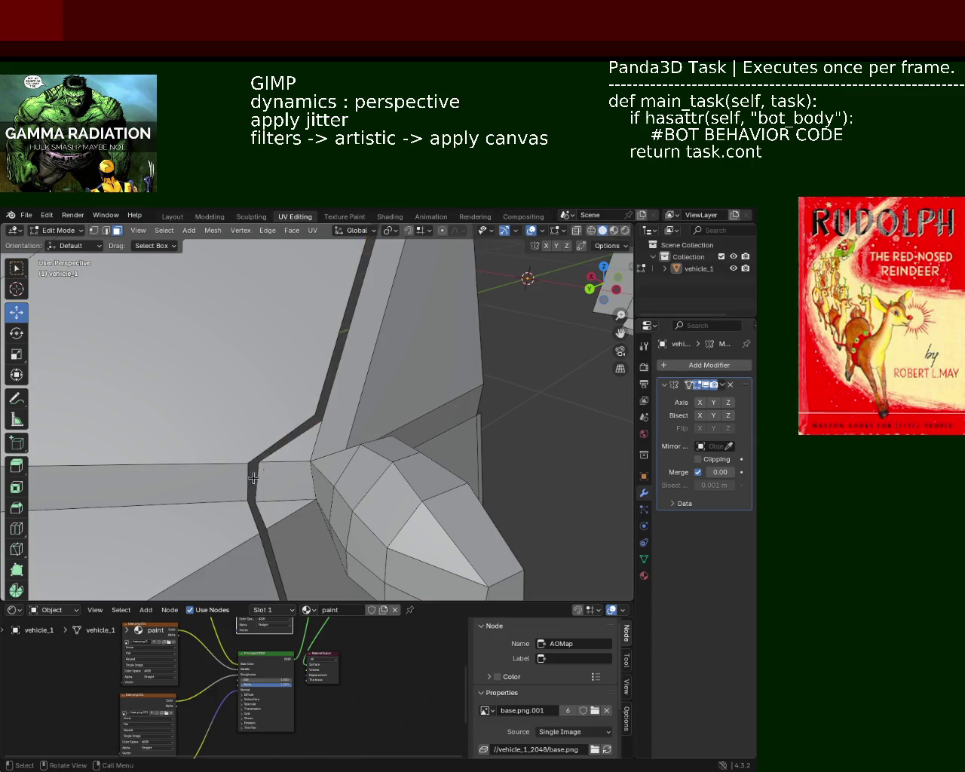
Connect the vertex near the side mirror to the roof corner vertex with a new diagonal edge
scroll(250, 479, down, 4)
mouse_move(302, 392)
middle_down()
mouse_move(339, 372)
mouse_move(384, 438)
middle_up()
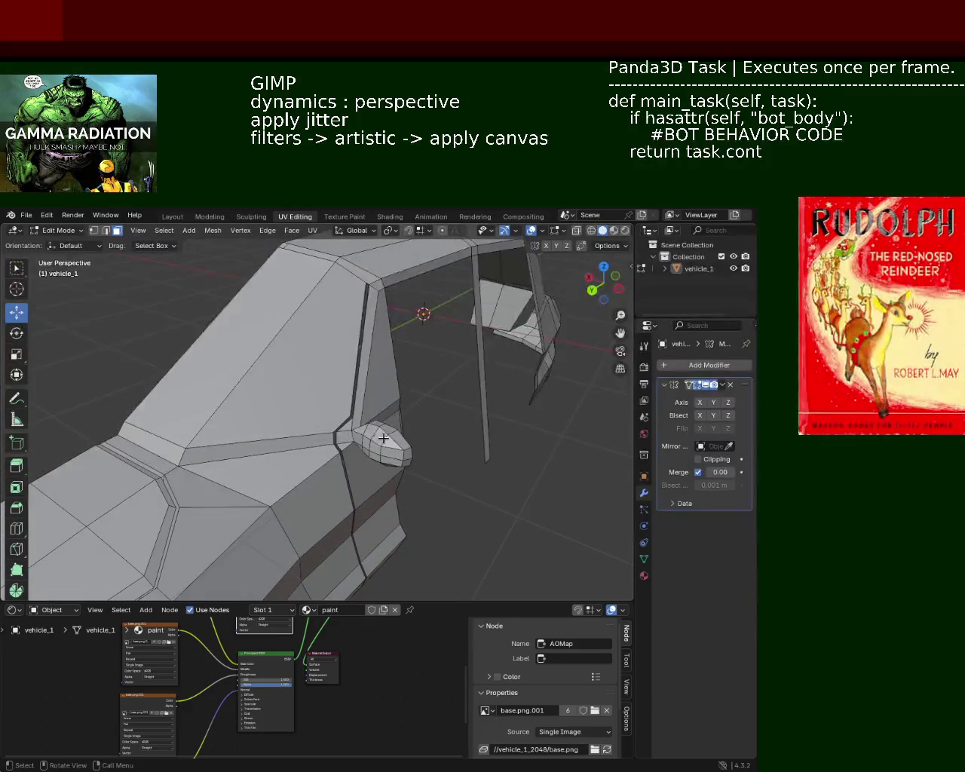
click(106, 231)
click(93, 230)
click(348, 416)
click(184, 445)
shift+click(338, 259)
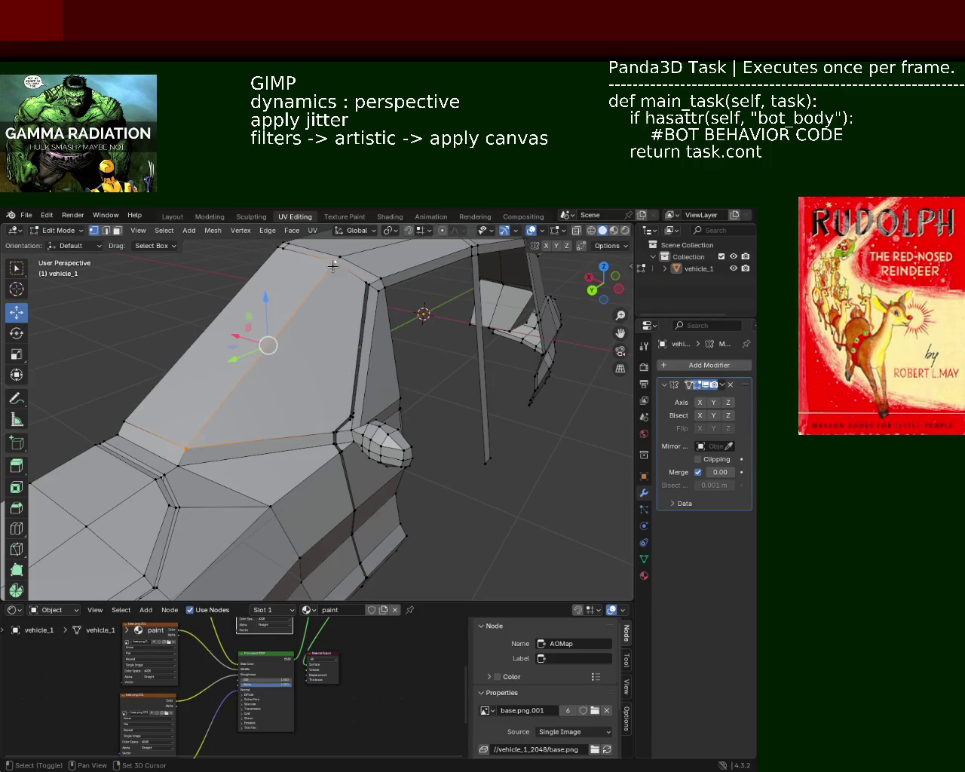
right_click(337, 260)
click(334, 385)
click(349, 420)
Vertex-slide the roof vertices along their edges toward the lower body line
ctrl+click(186, 448)
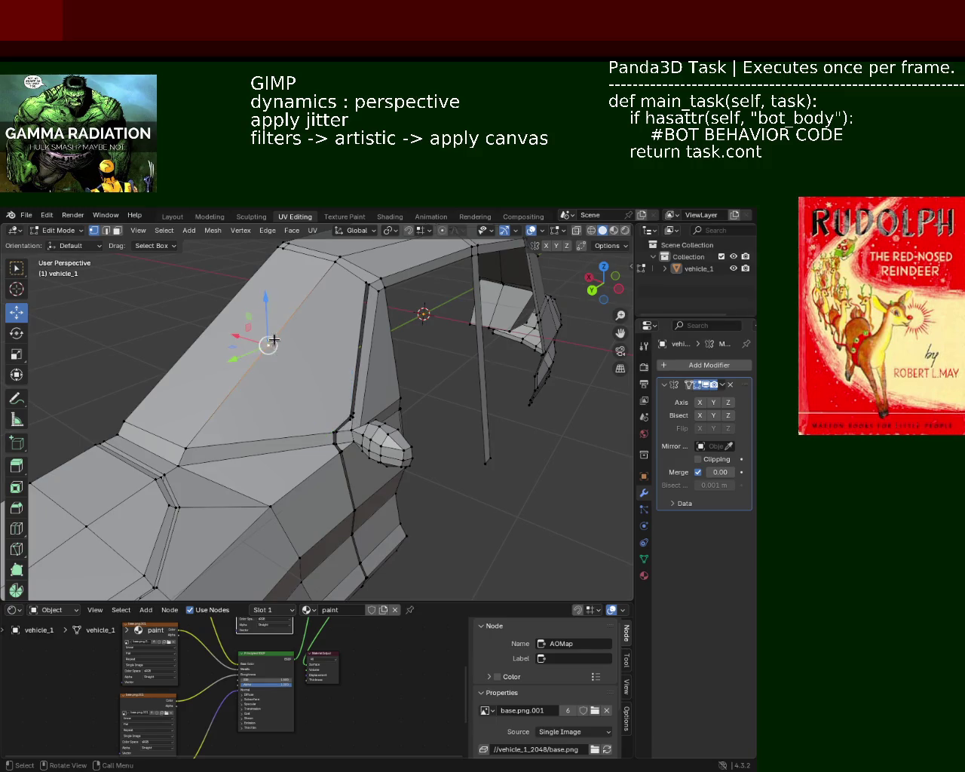
key(shift+v)
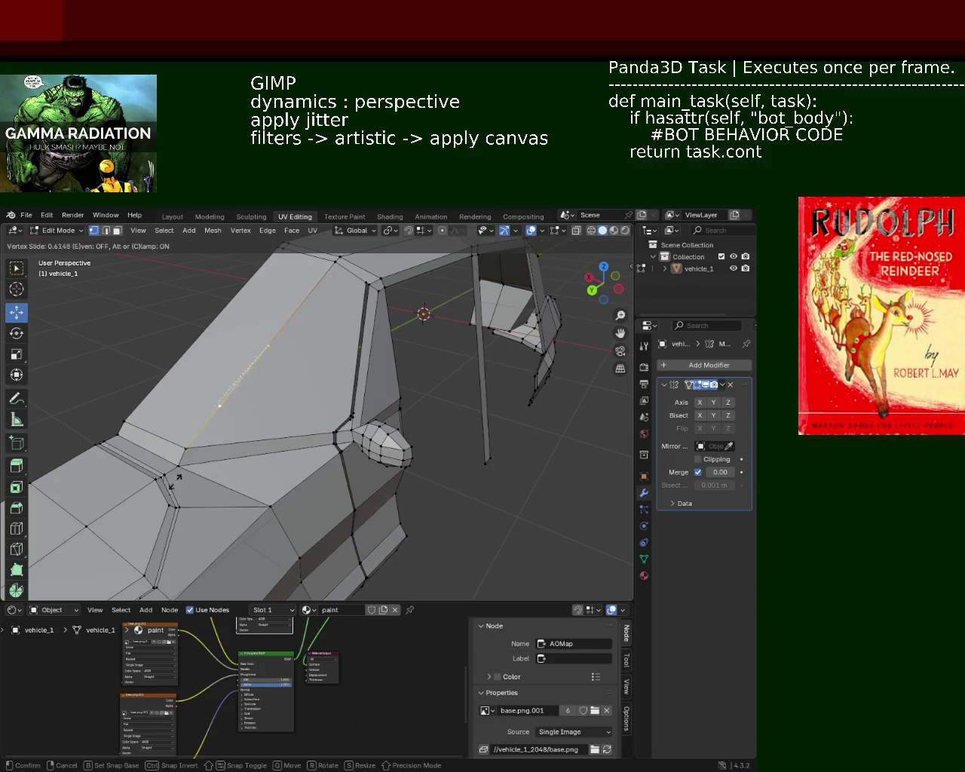
click(156, 485)
click(129, 410)
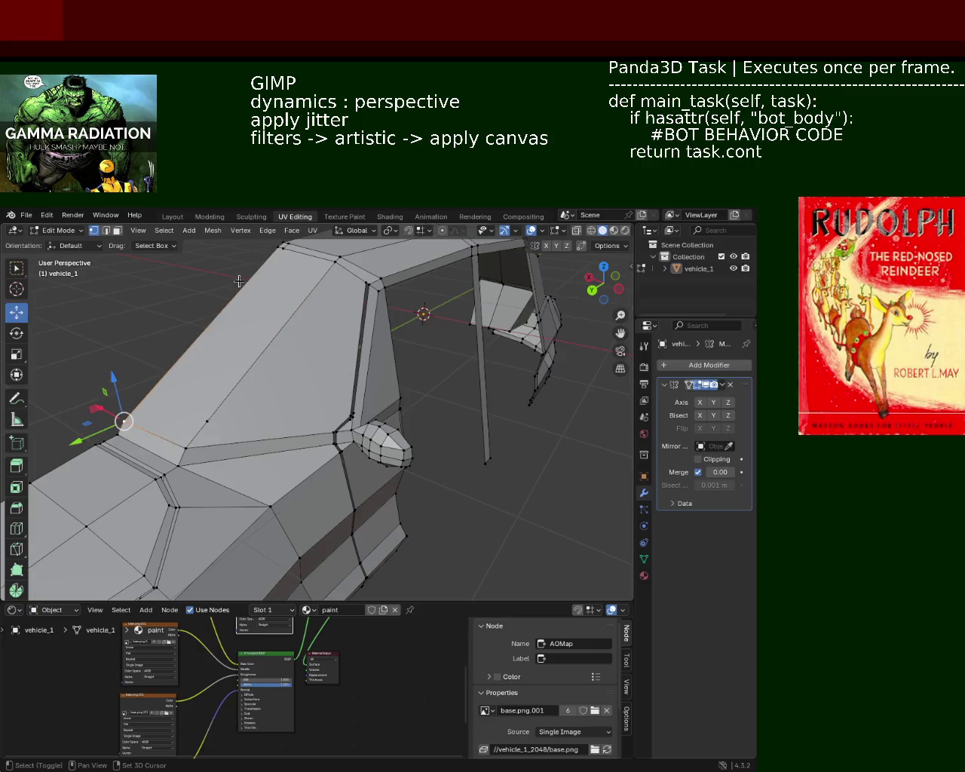
key(ctrl+e)
click(189, 368)
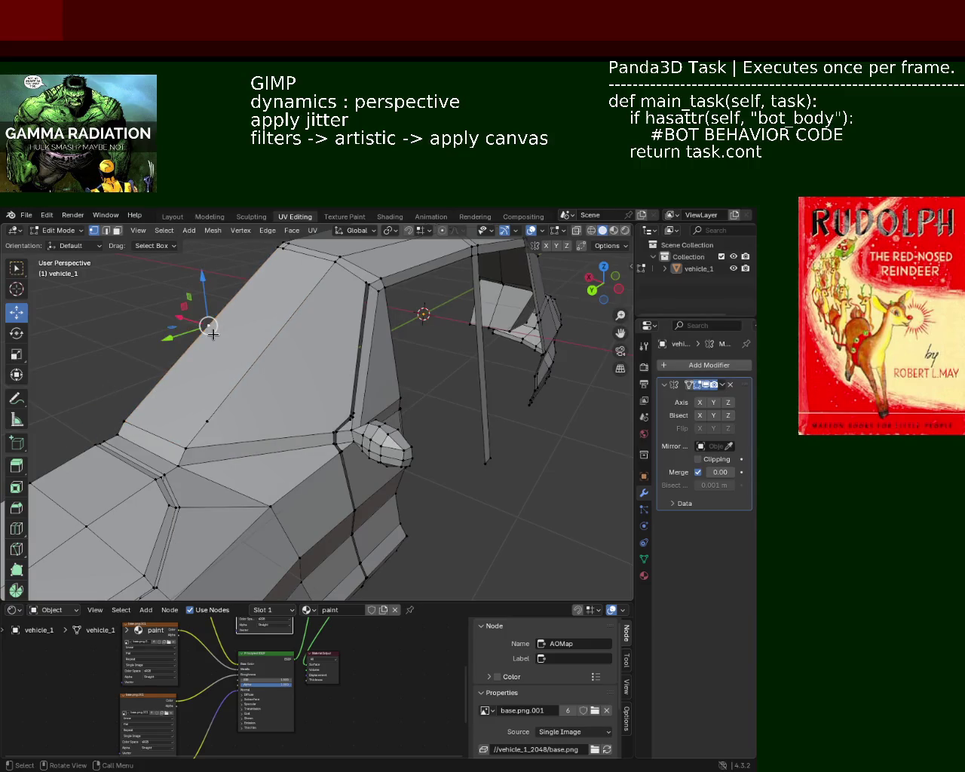
click(158, 421)
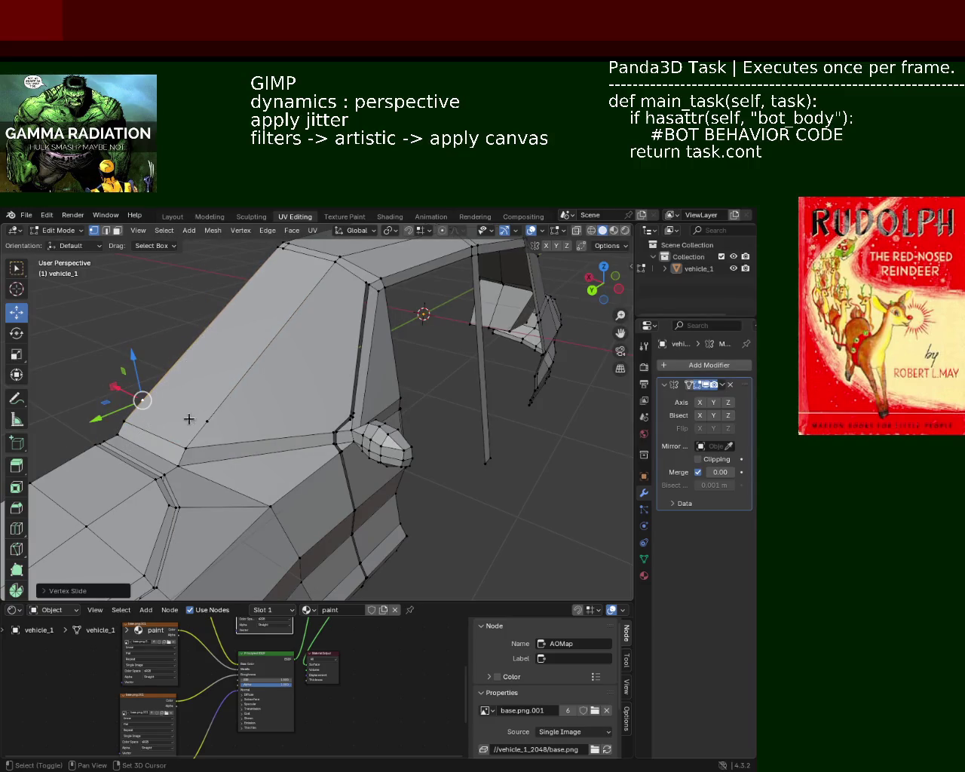
shift+click(346, 413)
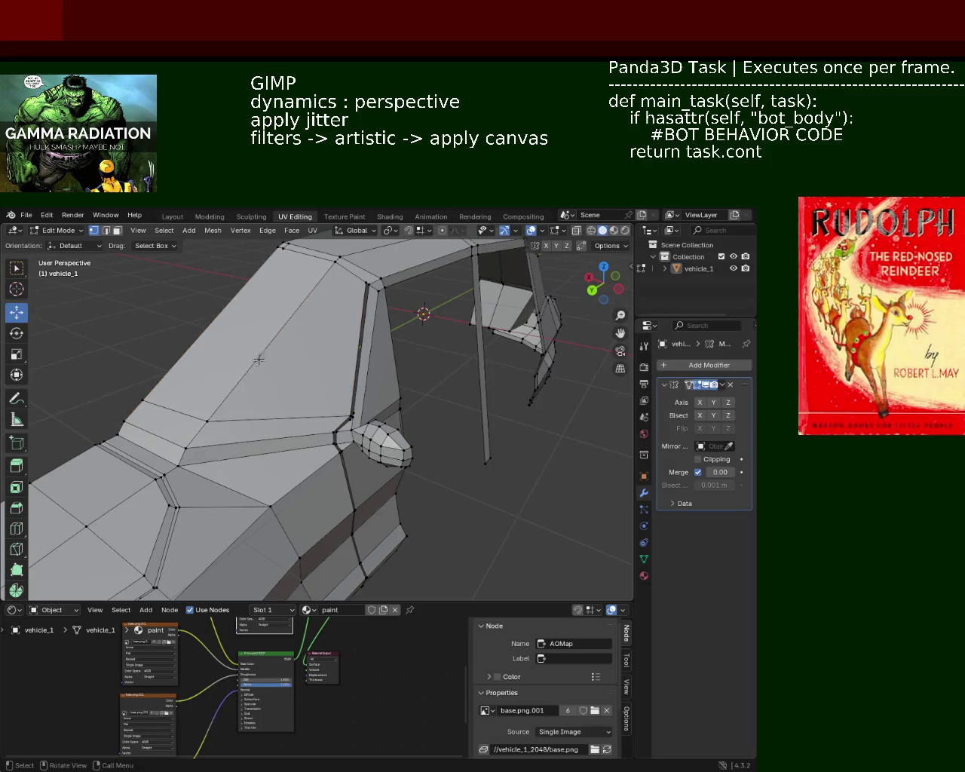
scroll(335, 352, up, 1)
scroll(339, 375, up, 3)
scroll(346, 387, up, 2)
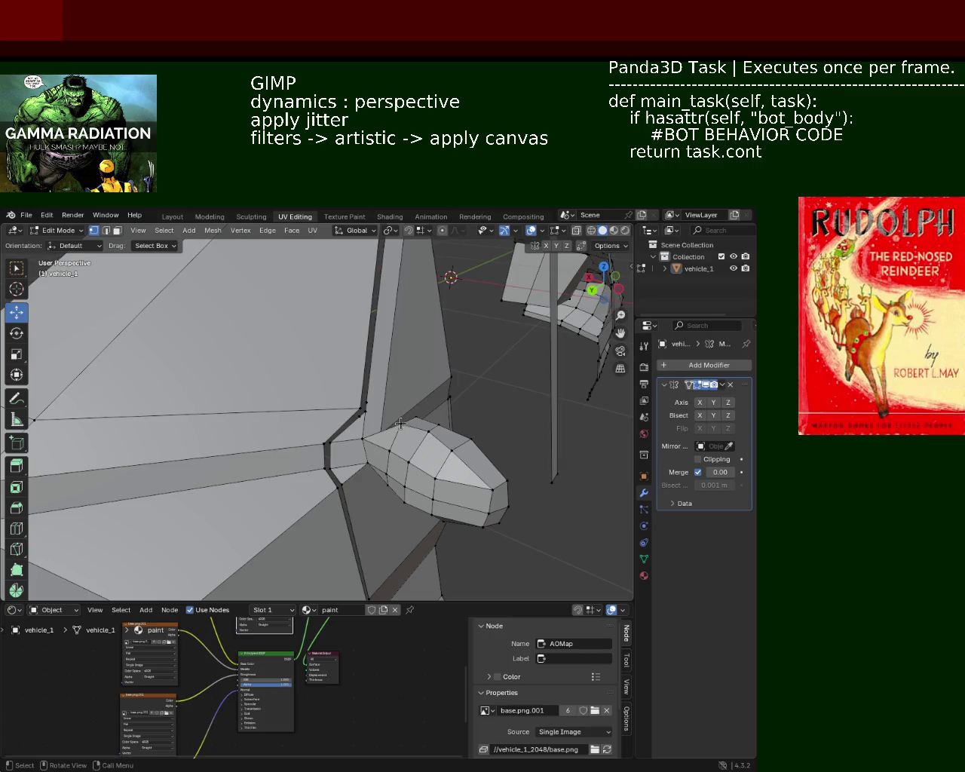
Dissolve the vertex at the pillar base above the mirror, keeping the surrounding faces
click(363, 408)
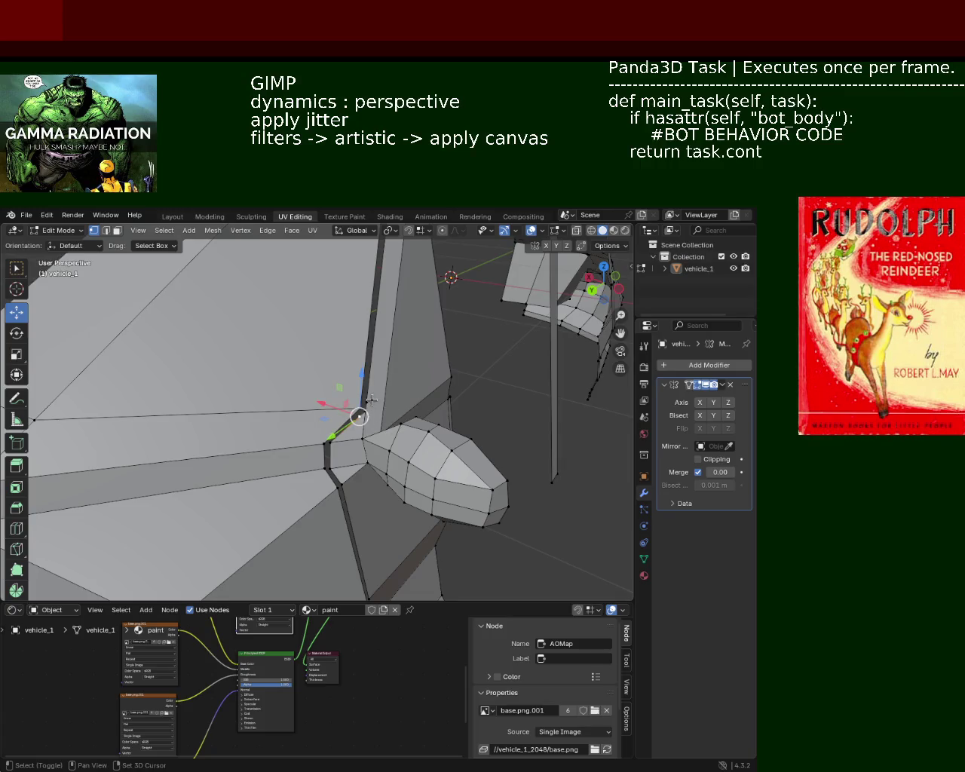
key(x)
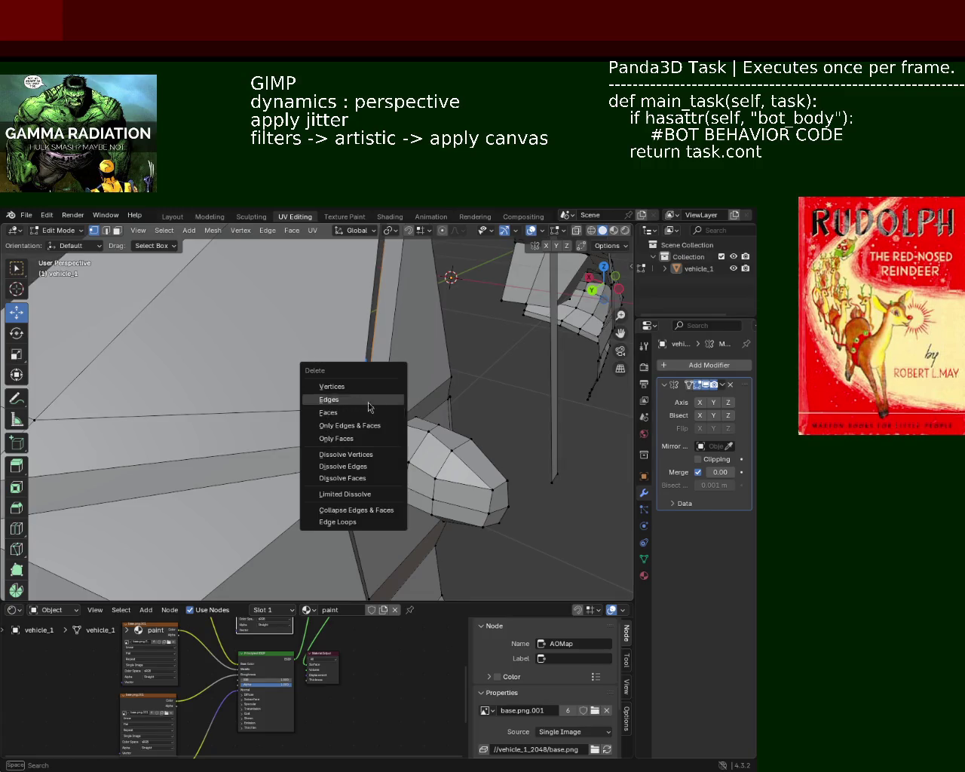
click(365, 454)
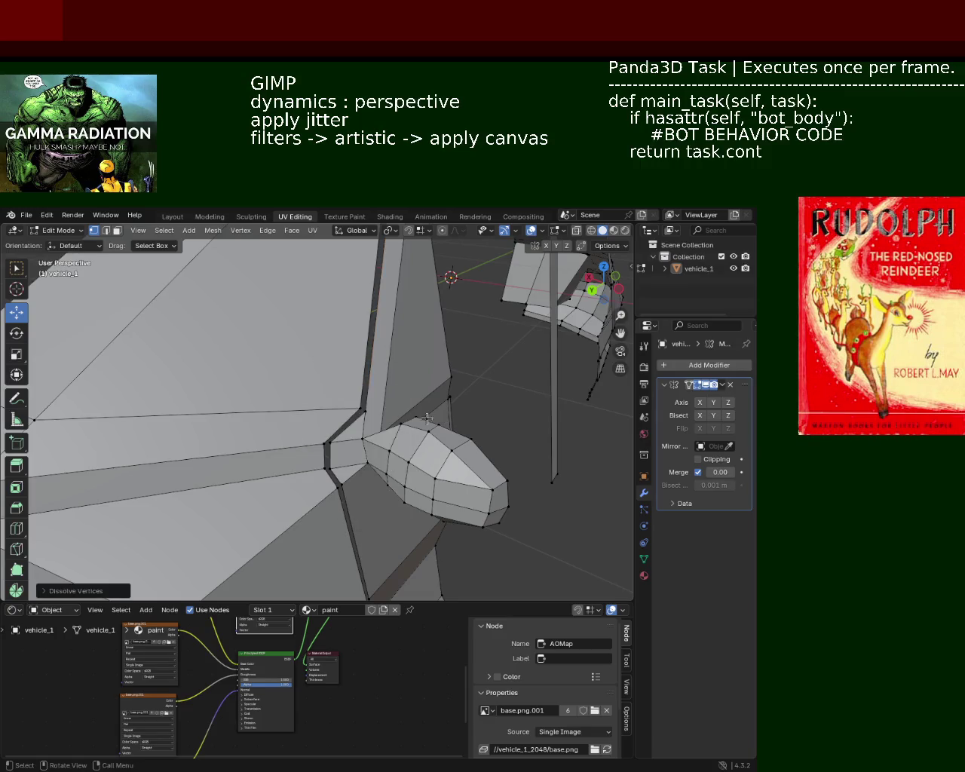
mouse_move(381, 448)
middle_down()
mouse_move(346, 453)
mouse_move(355, 436)
middle_up()
scroll(388, 449, down, 3)
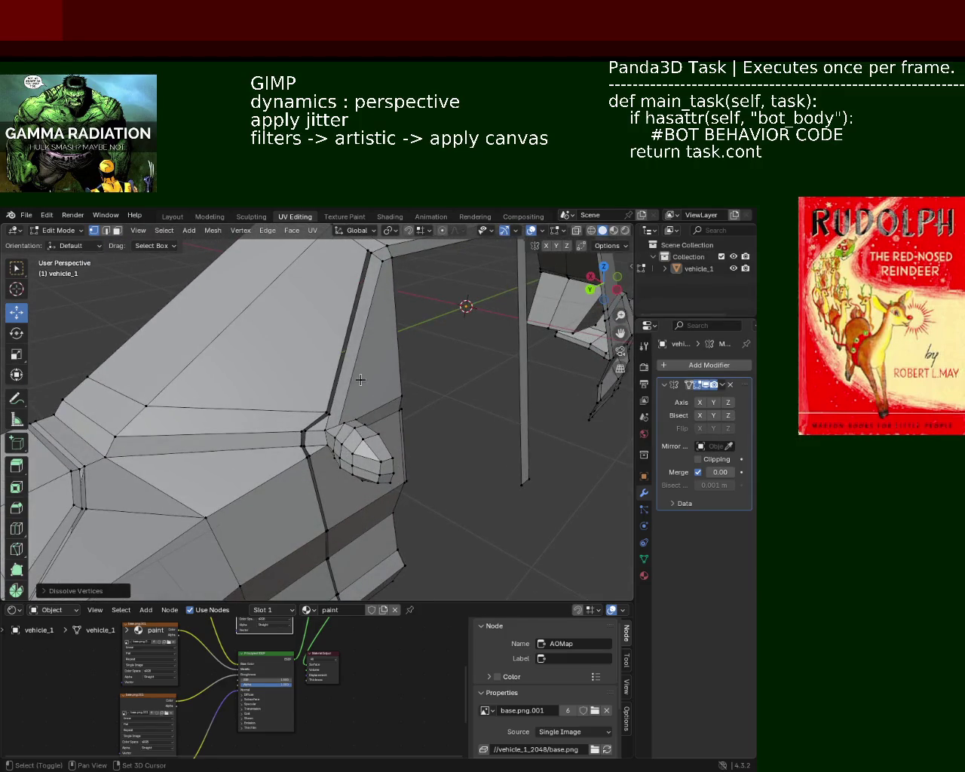
middle_drag(362, 382, 395, 372)
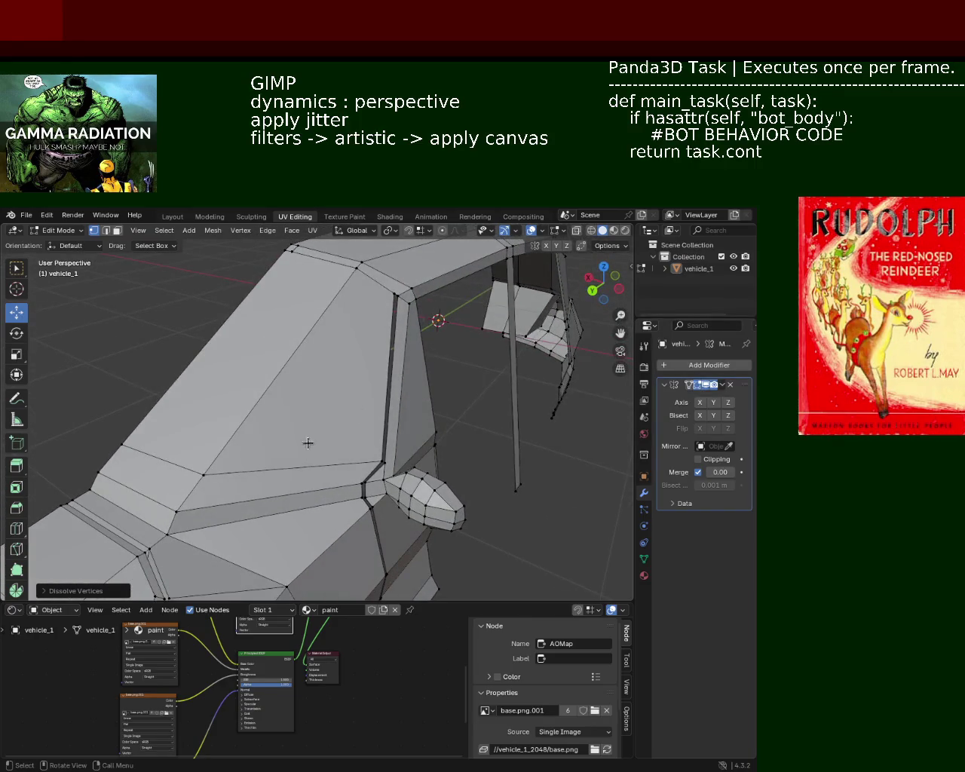
Slide the vertex at the top of the B-pillar along its edge
shift+click(385, 297)
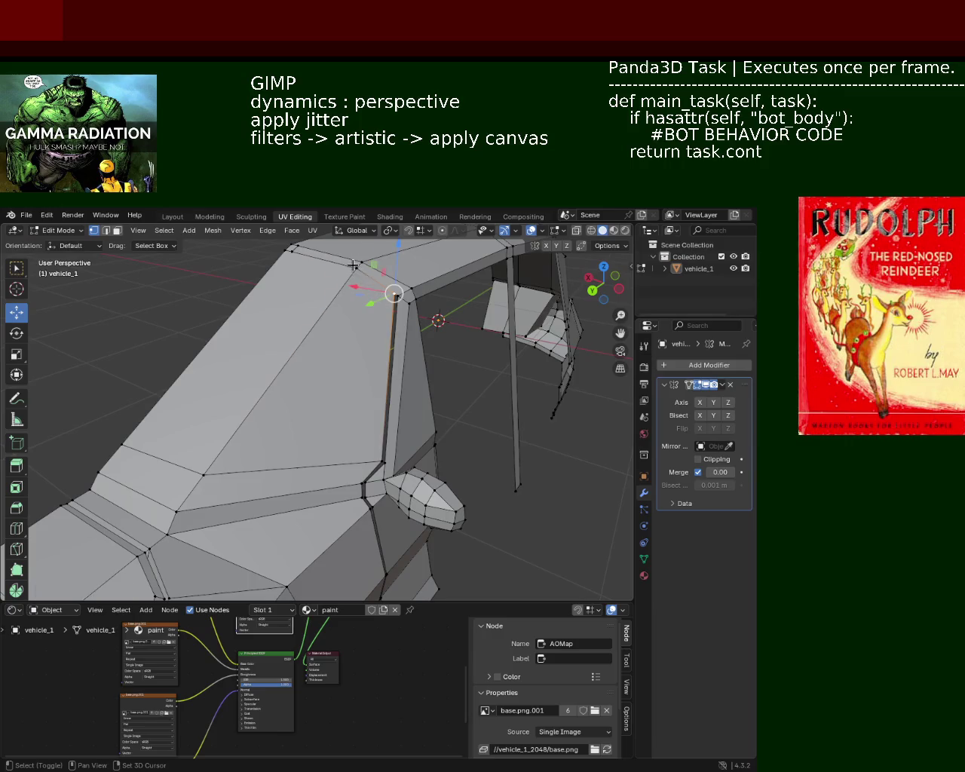
key(ctrl+e)
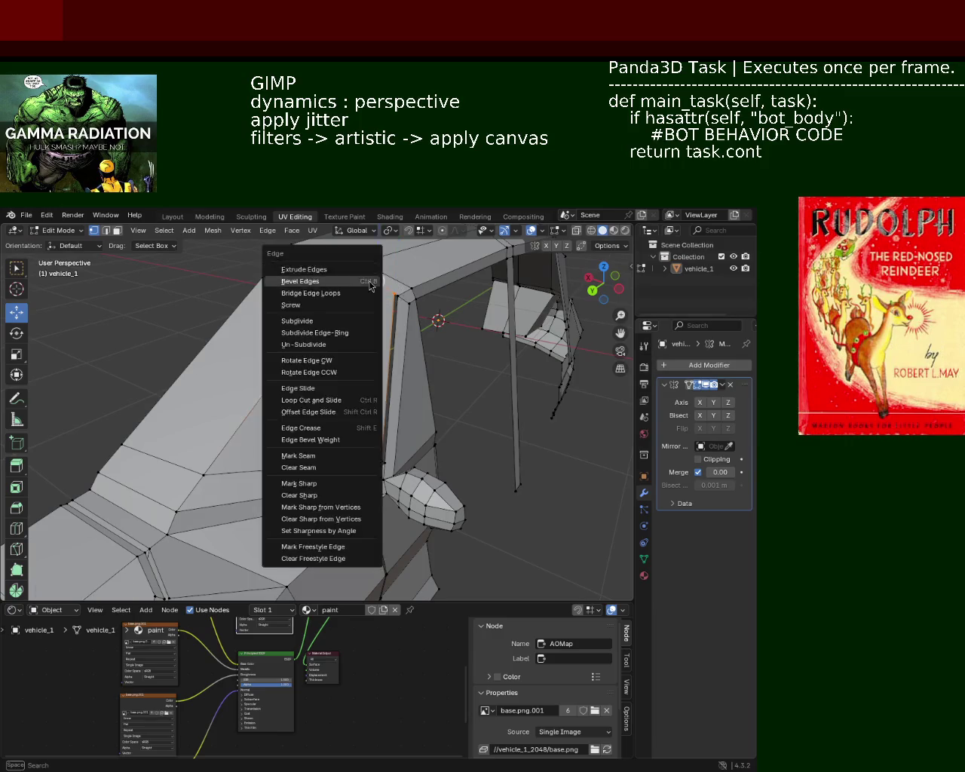
key(Escape)
key(g)
key(g)
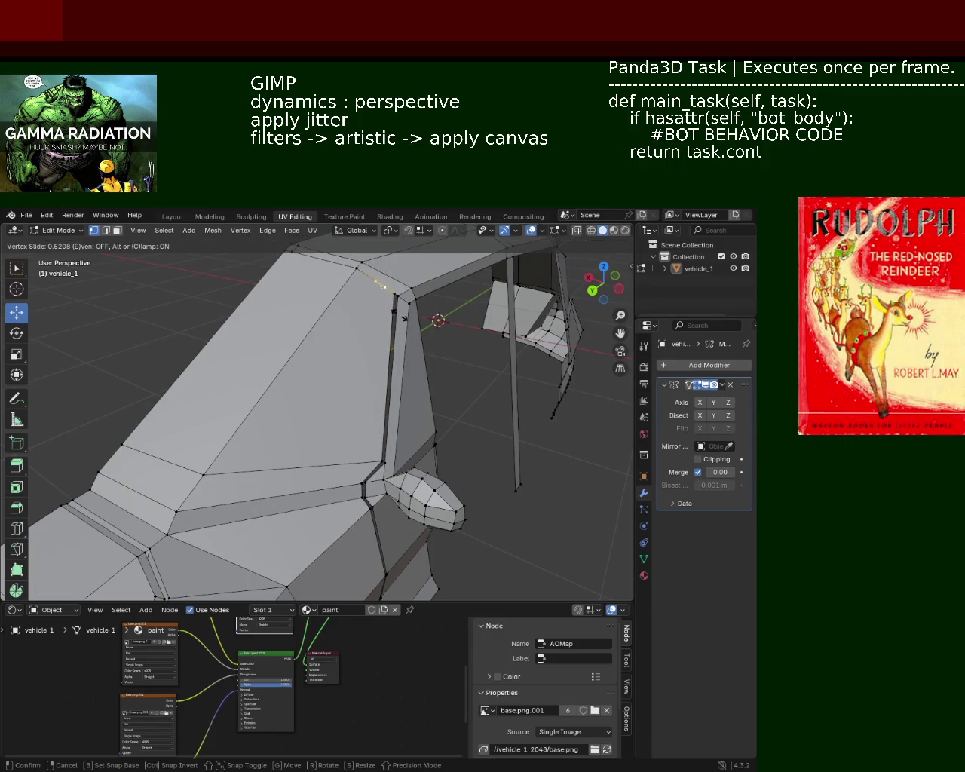
click(402, 317)
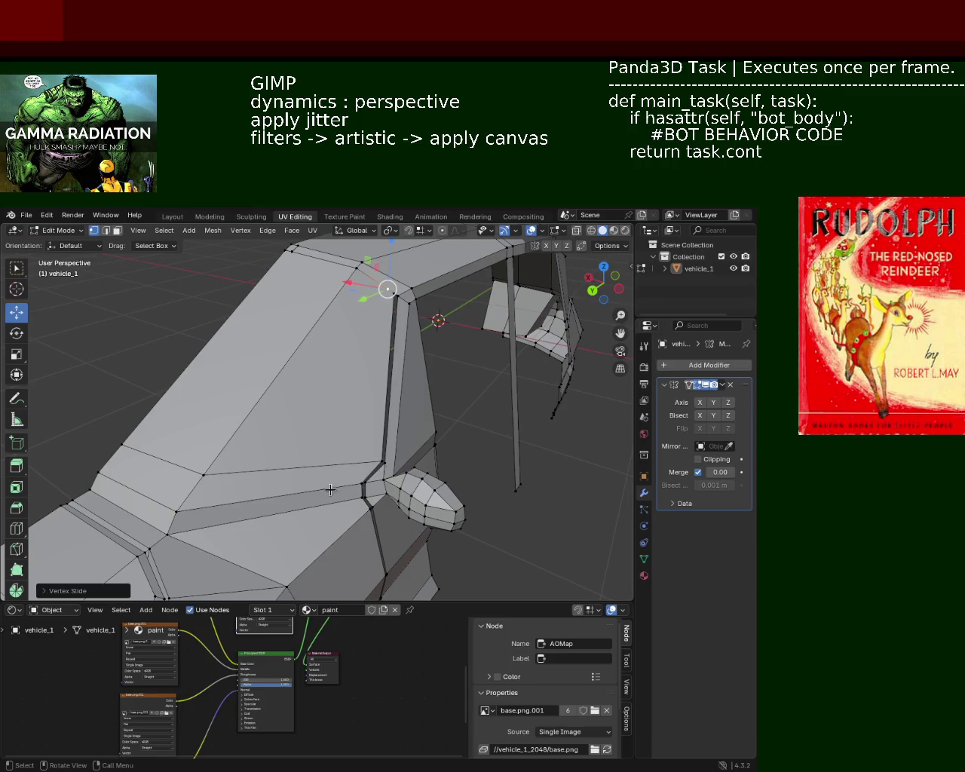
Slide the selected vertices on the lower panel line to a new position
click(172, 521)
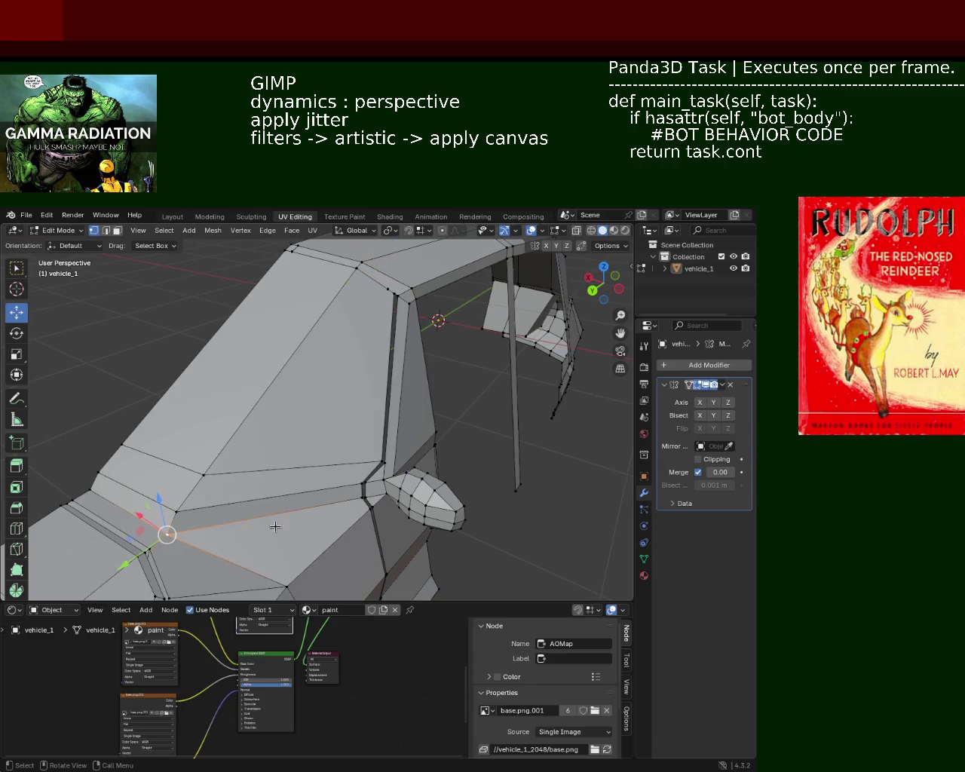
shift+click(270, 515)
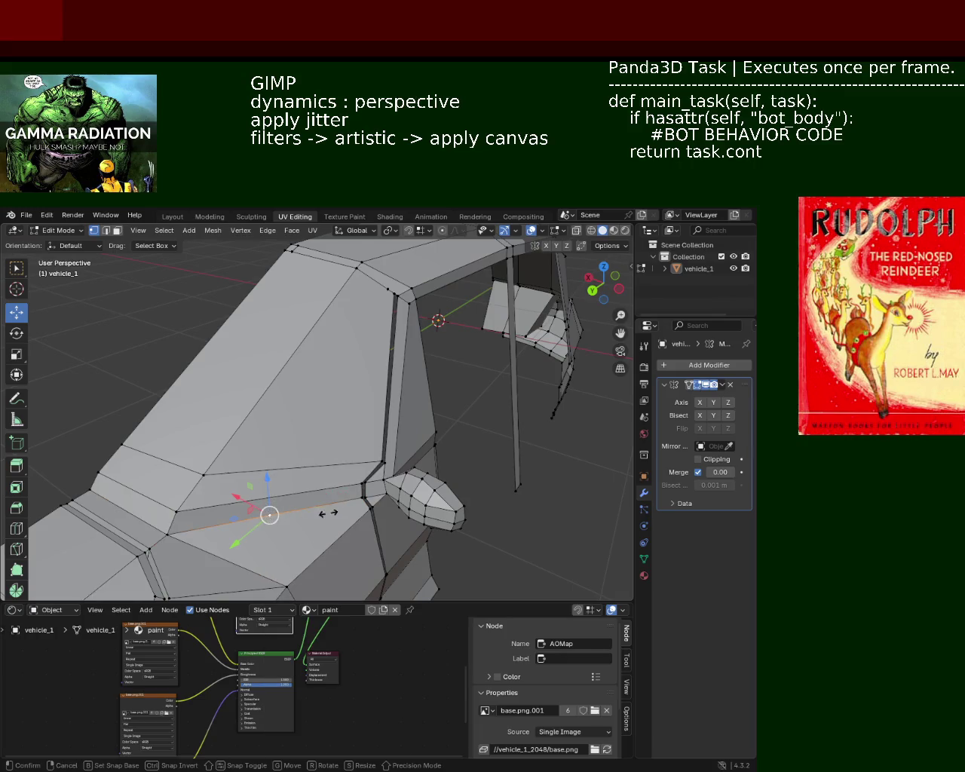
key(g)
key(g)
click(414, 505)
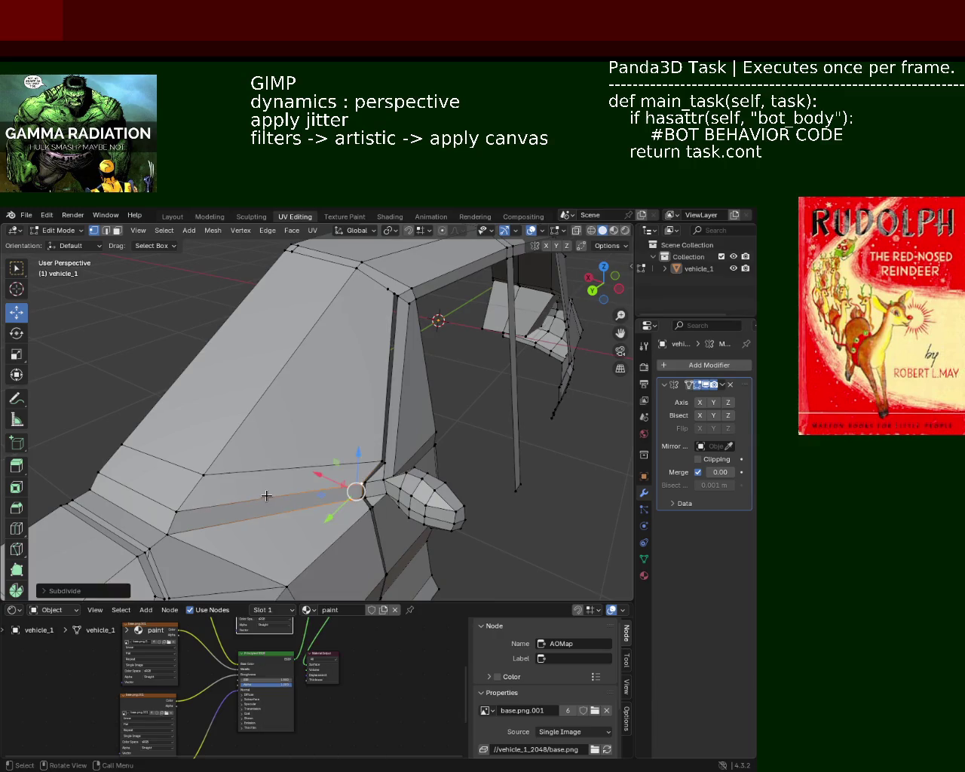
Vertex-slide the long side-panel edge's vertex toward the pillar end
click(294, 499)
click(351, 482)
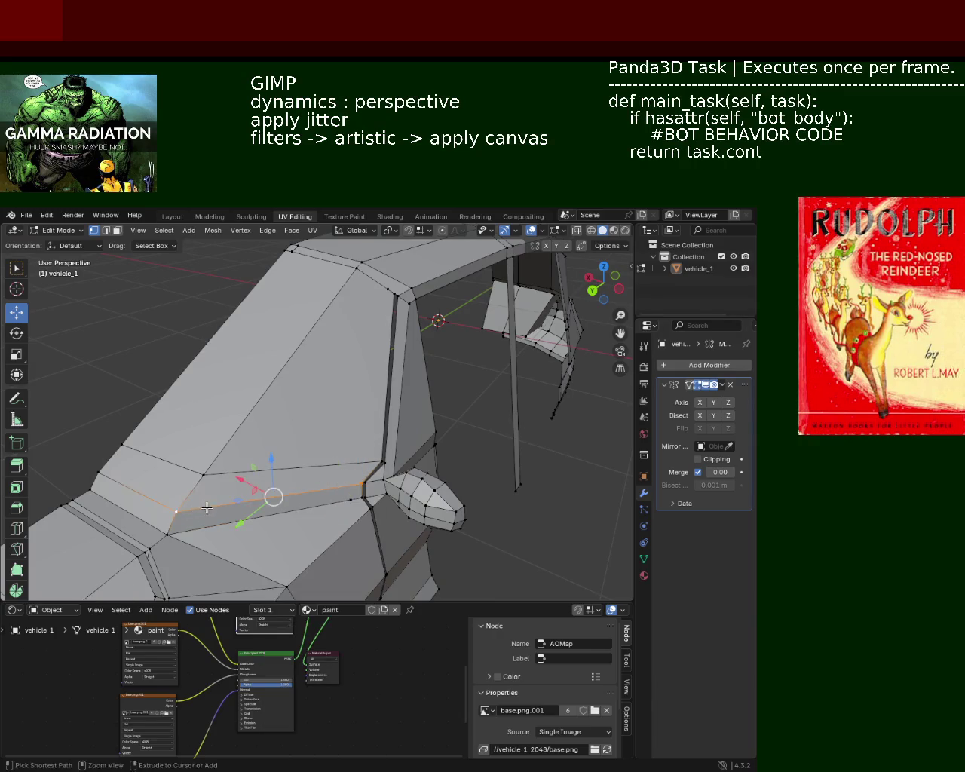
right_click(241, 504)
click(241, 507)
key(shift+v)
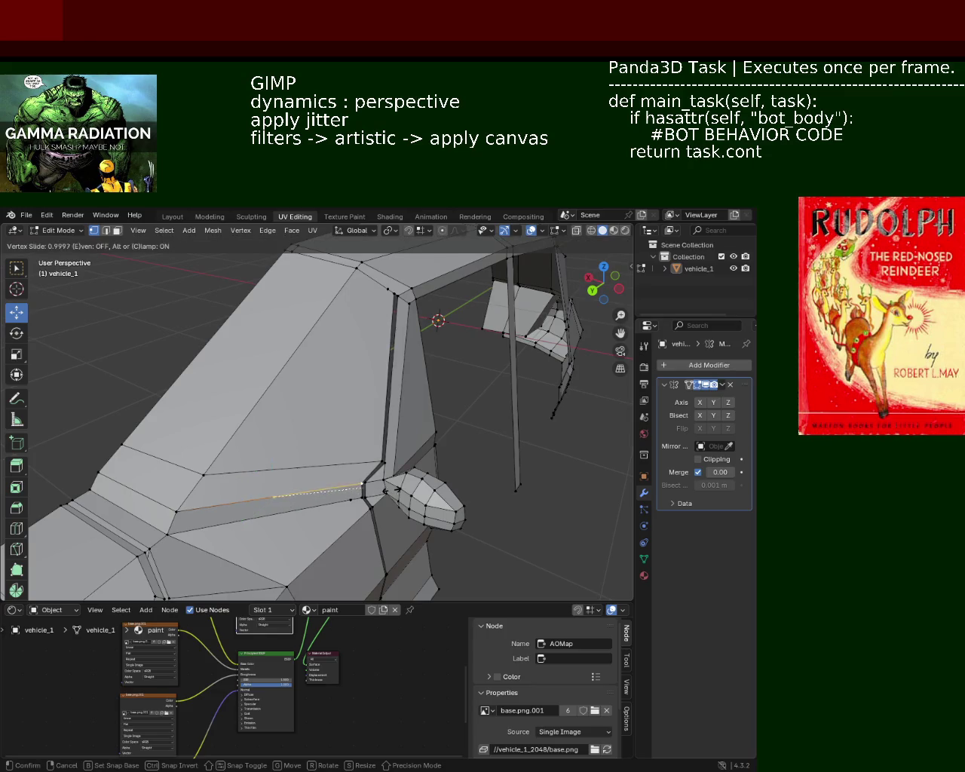
click(370, 491)
Slide the panel's left-end and near-pillar vertices leftward along their edges
click(205, 475)
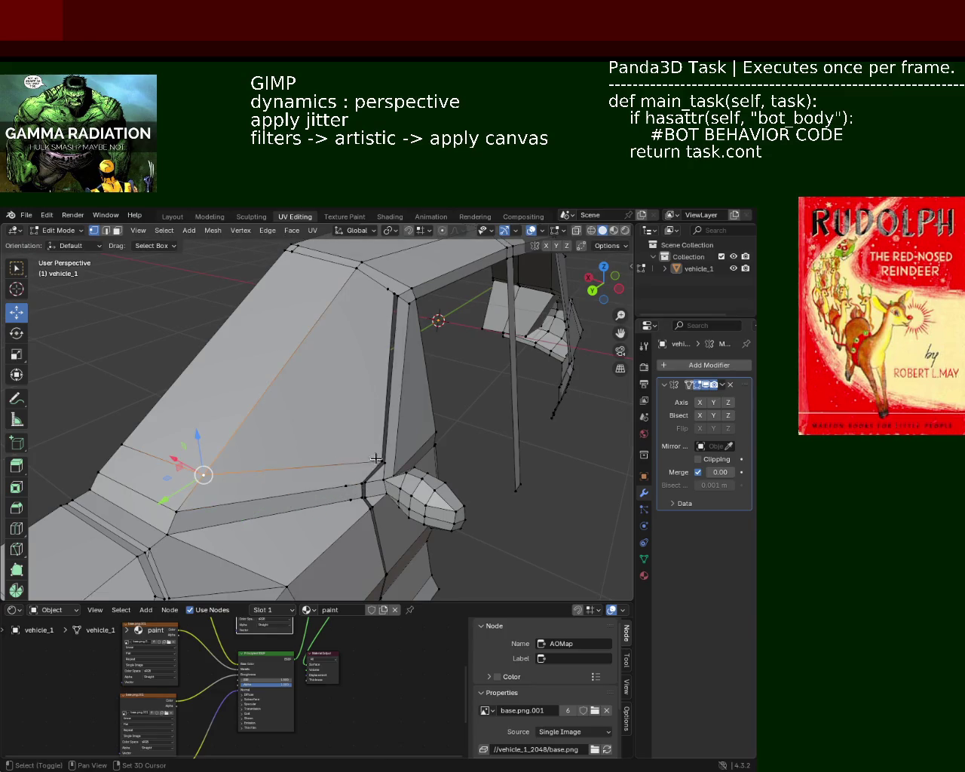
shift+click(374, 459)
right_click(374, 458)
click(339, 522)
key(shift+v)
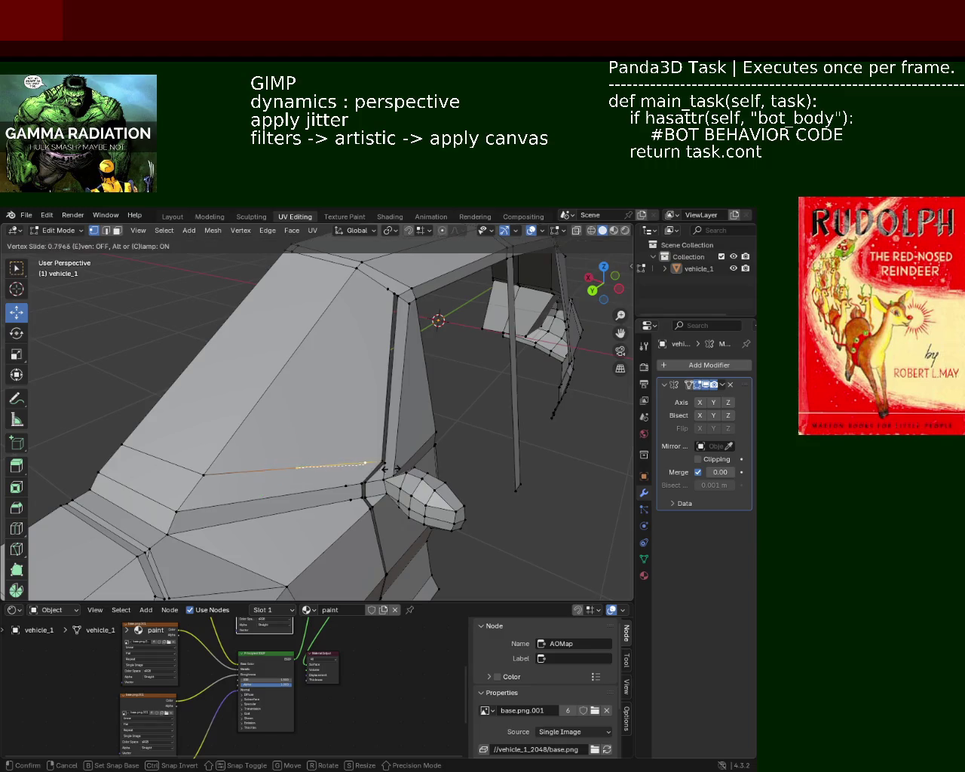
click(392, 468)
Move the top corner vertex under the roof, keeping its height fixed (Shift+Z)
shift+click(350, 500)
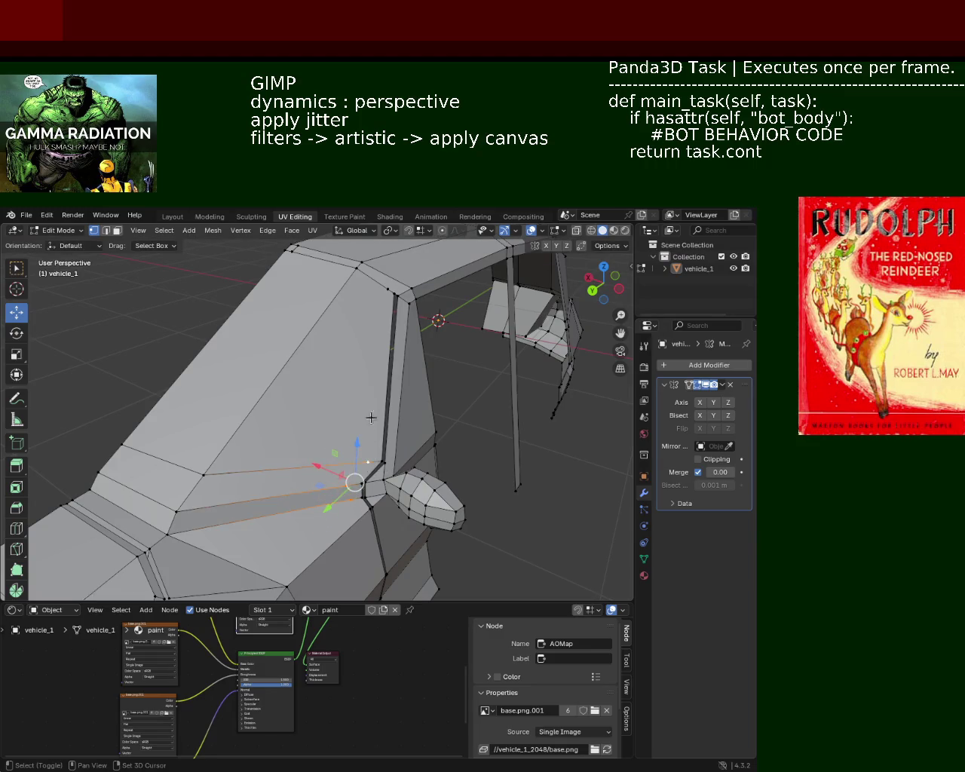
shift+click(383, 294)
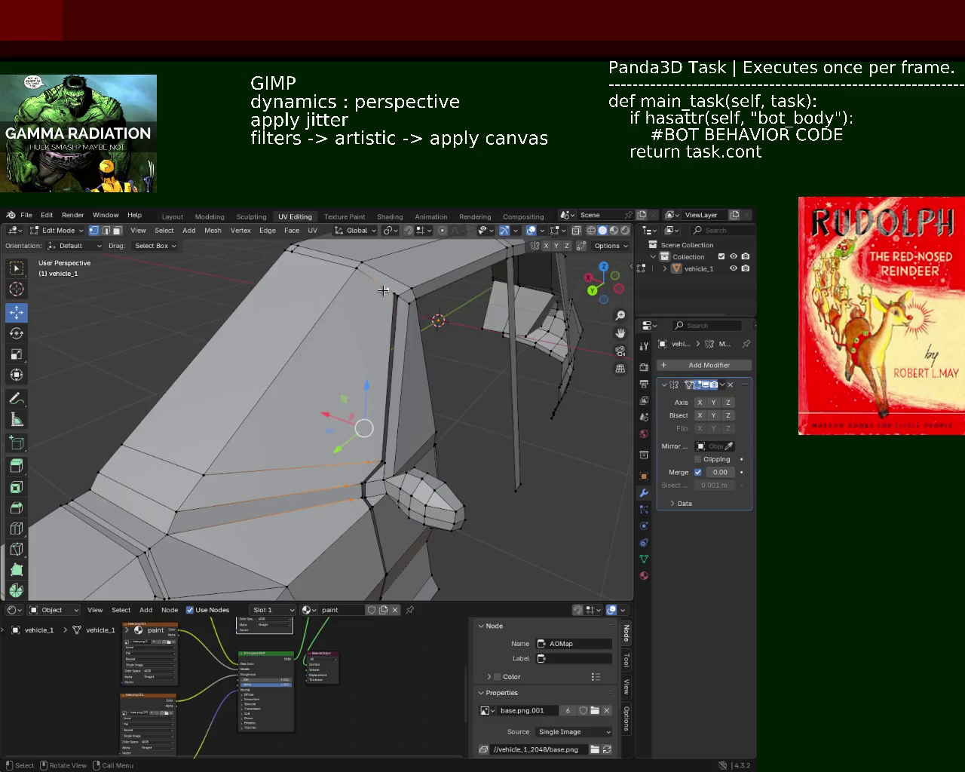
click(383, 290)
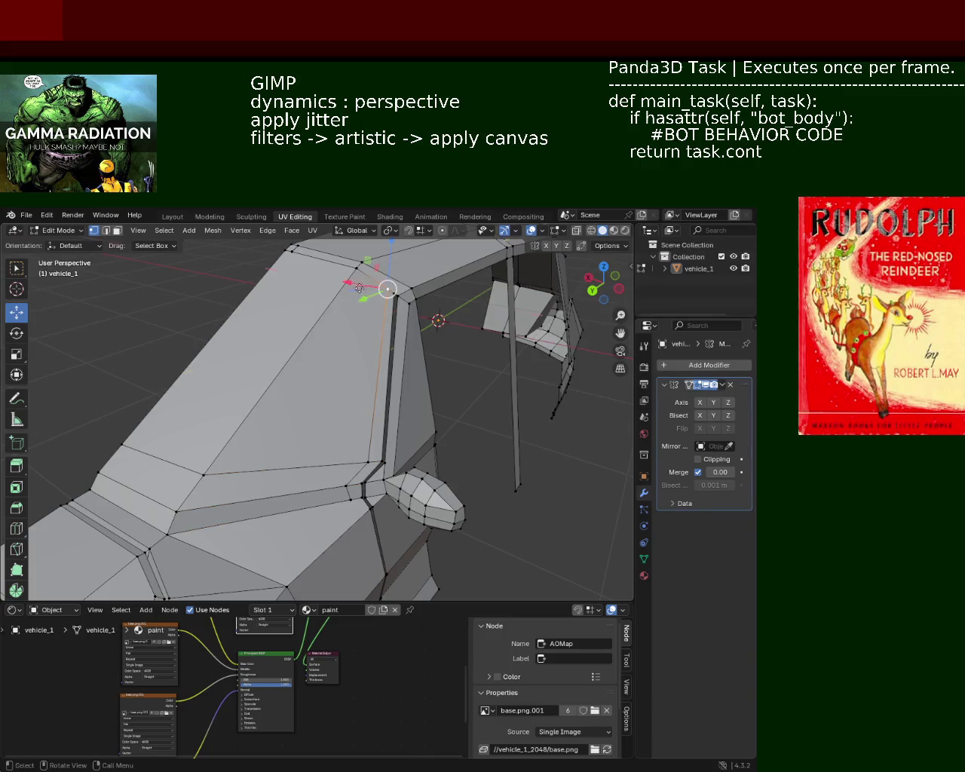
key(g)
key(shift+z)
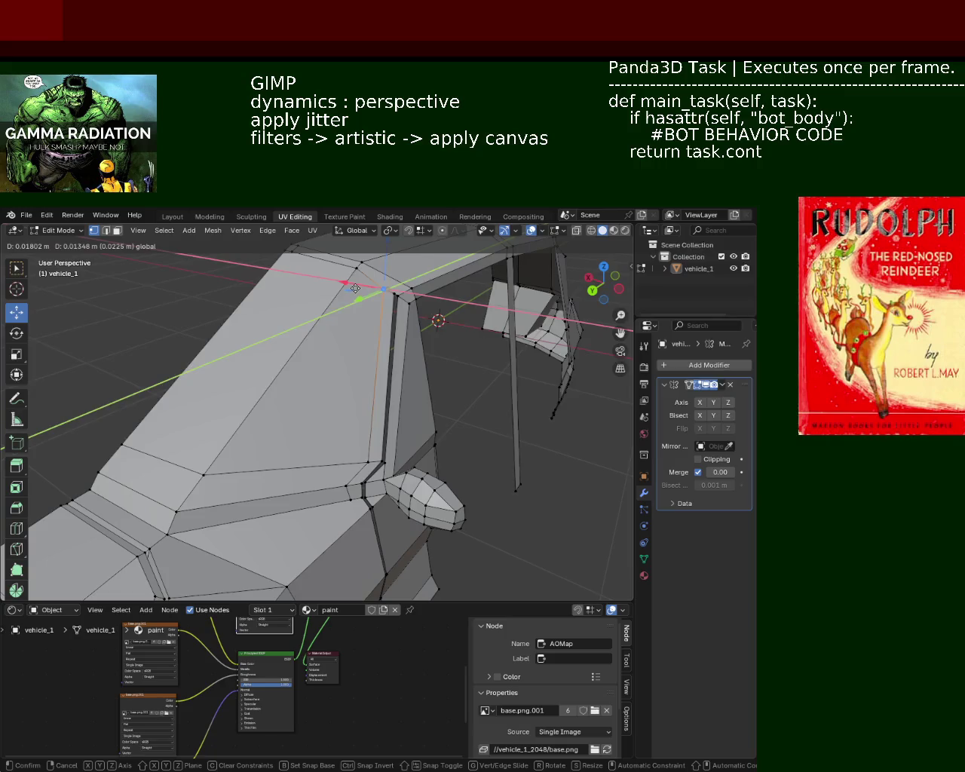
click(355, 289)
Slide the panel vertex next to the pillar slightly along its edge
click(367, 377)
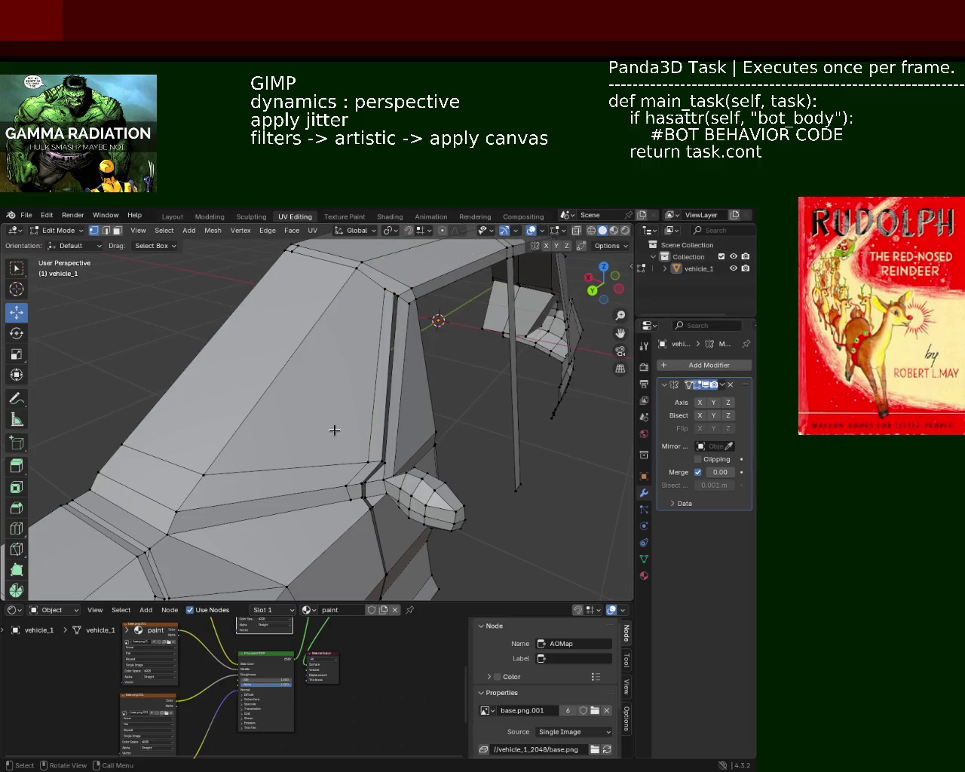
click(346, 508)
key(shift+v)
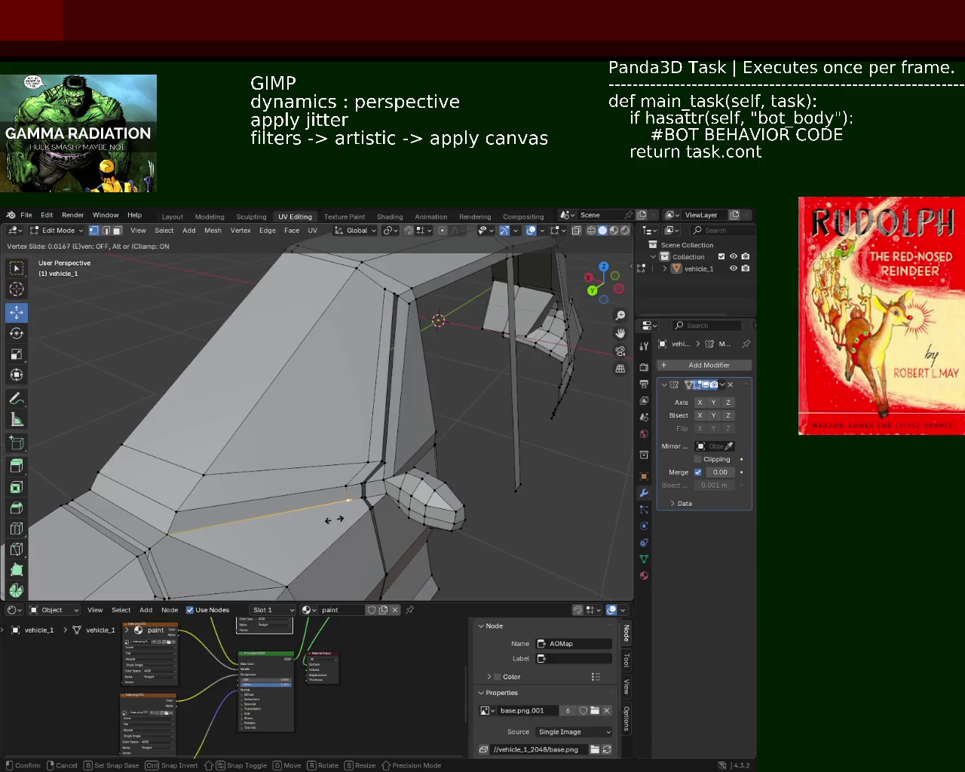
click(331, 520)
scroll(410, 420, down, 2)
mouse_move(410, 421)
middle_down()
mouse_move(347, 361)
mouse_move(350, 399)
middle_up()
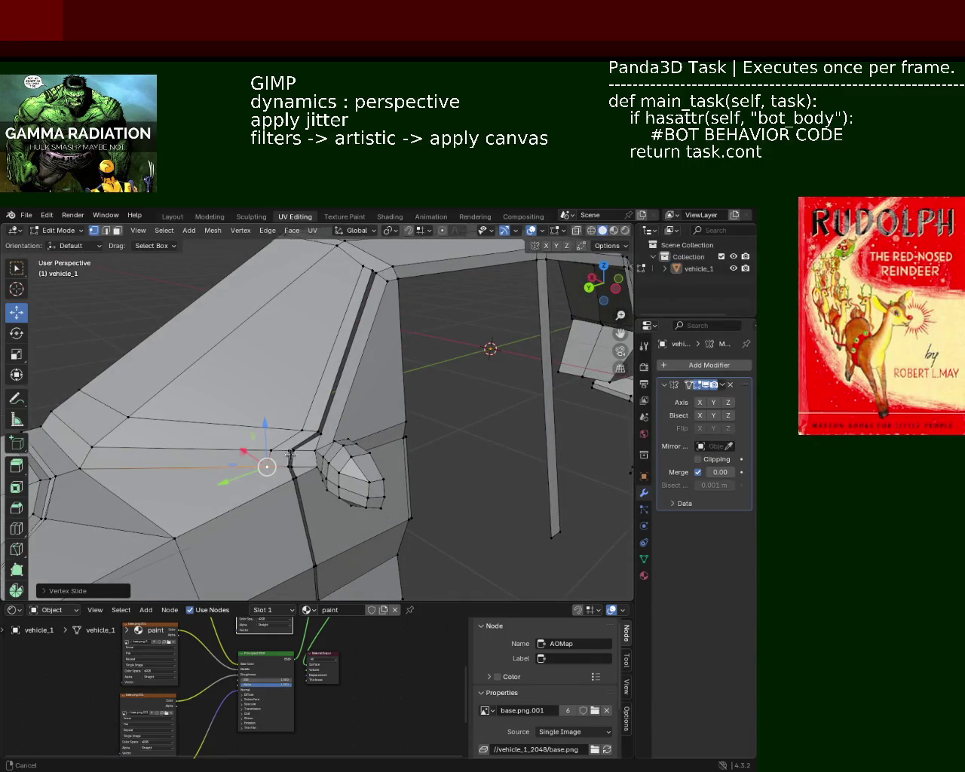
scroll(303, 463, up, 3)
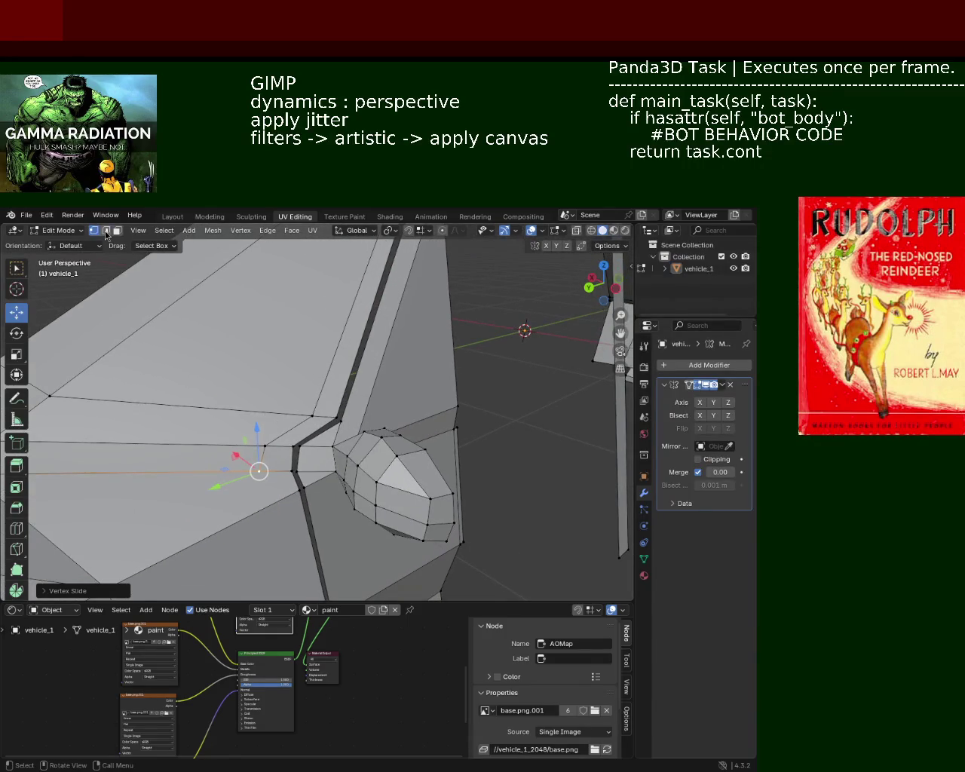
Select the vertices at the pillar base and just left of the pillar
key(alt+a)
click(333, 443)
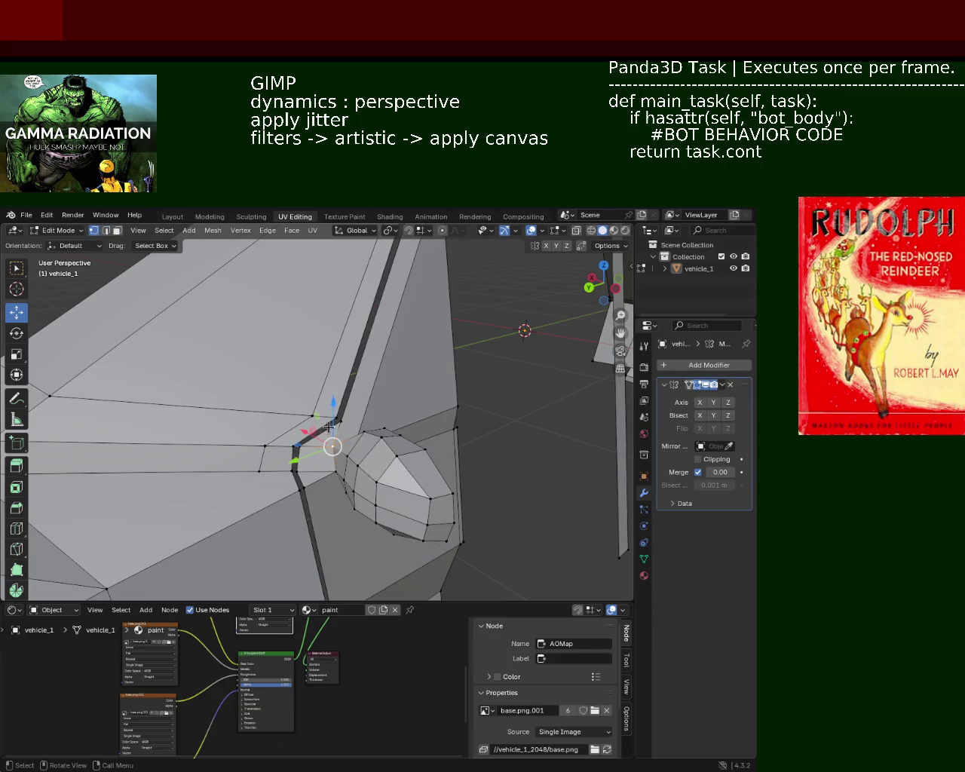
click(339, 423)
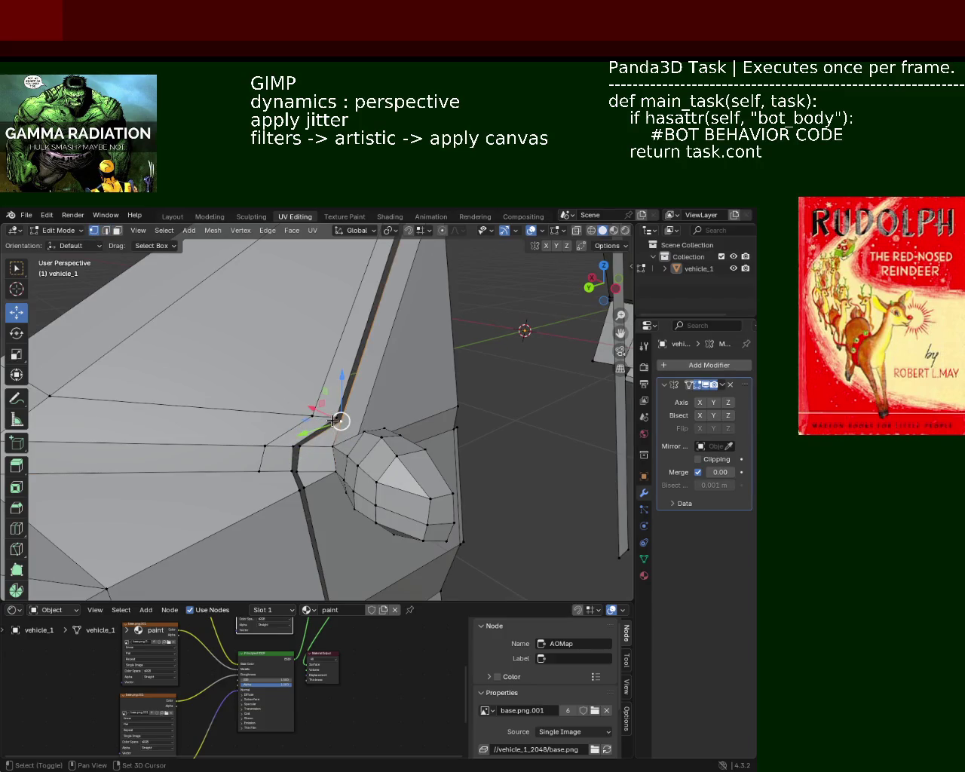
click(294, 445)
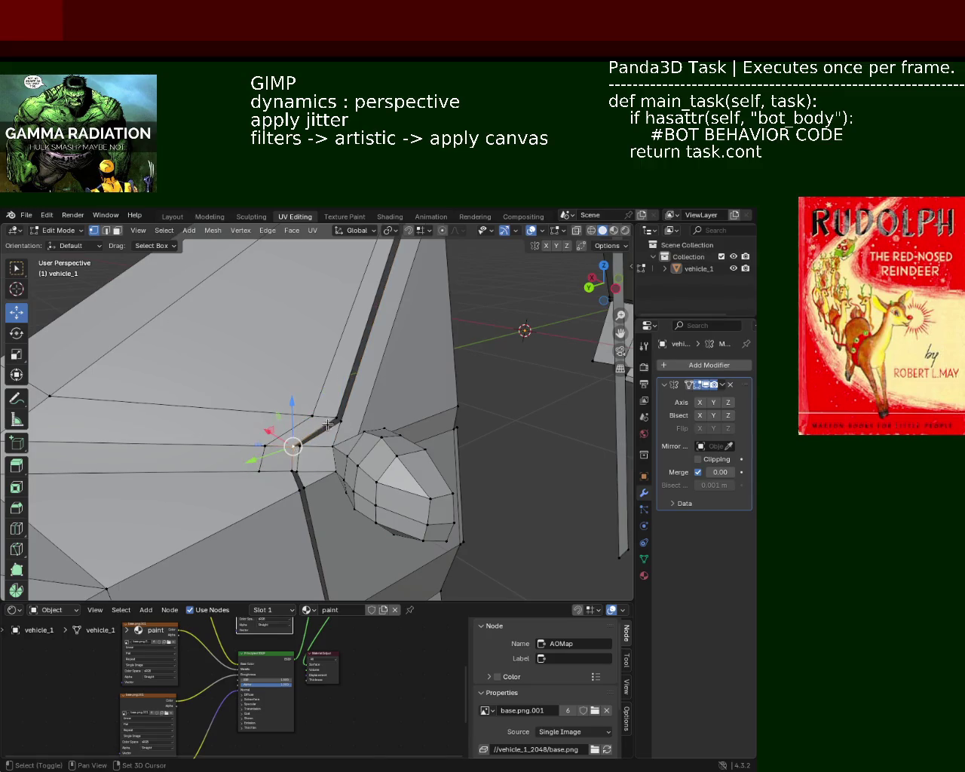
shift+click(323, 438)
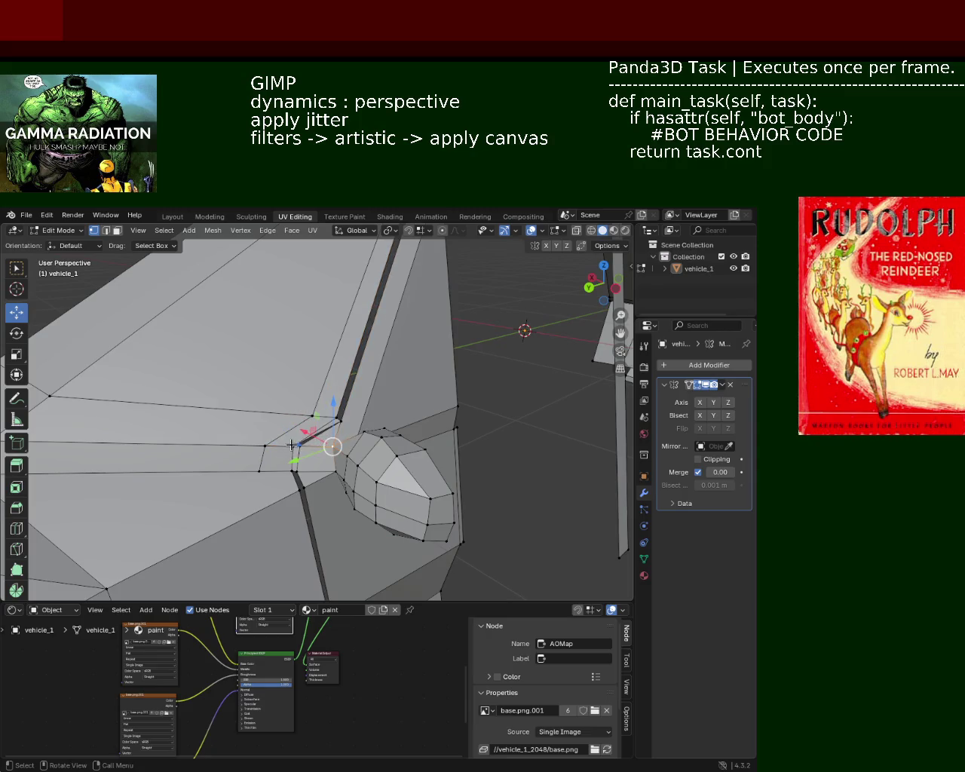
shift+click(291, 445)
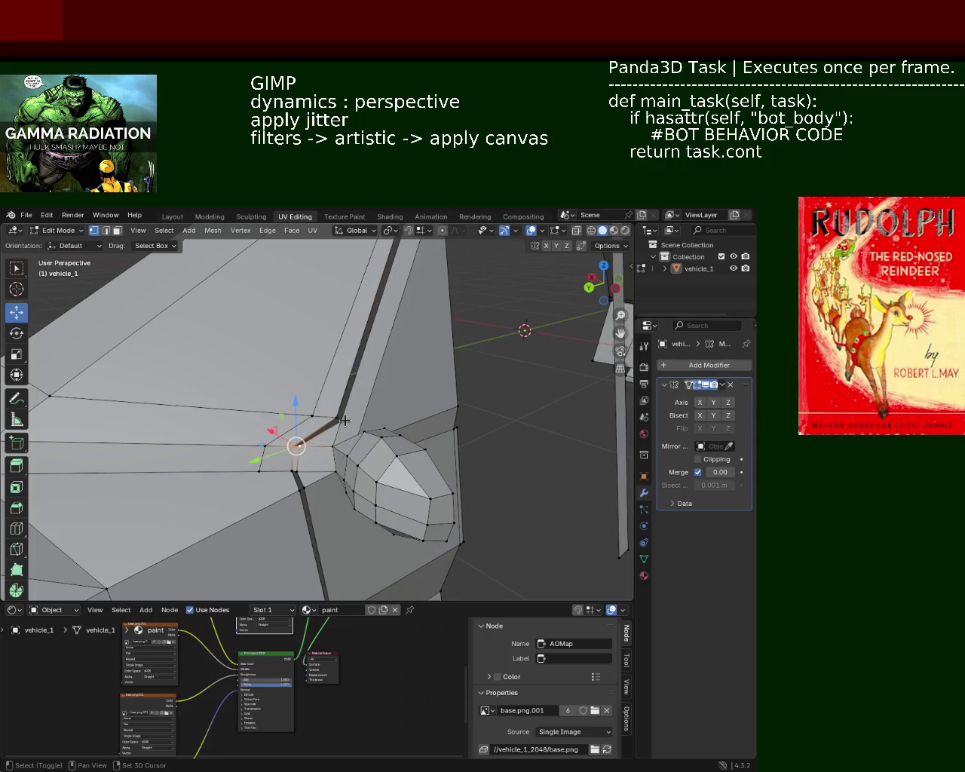
mouse_move(359, 386)
middle_down()
mouse_move(396, 451)
mouse_move(351, 421)
mouse_move(304, 409)
middle_up()
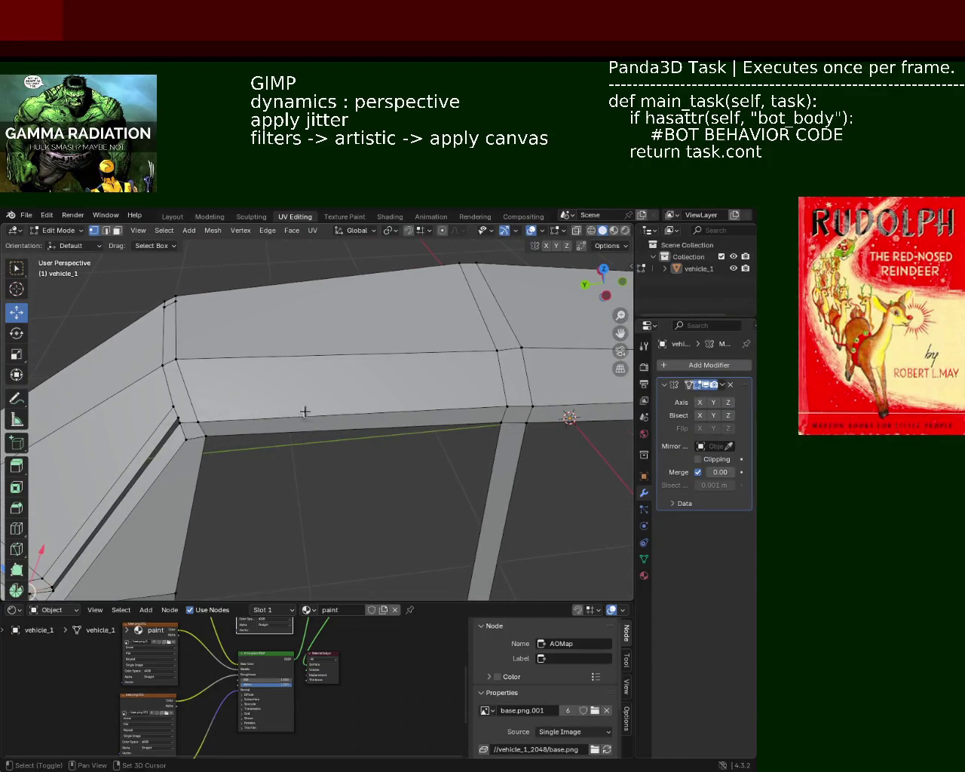
Slide the roof-rail vertex above the pillar up its edge
click(506, 405)
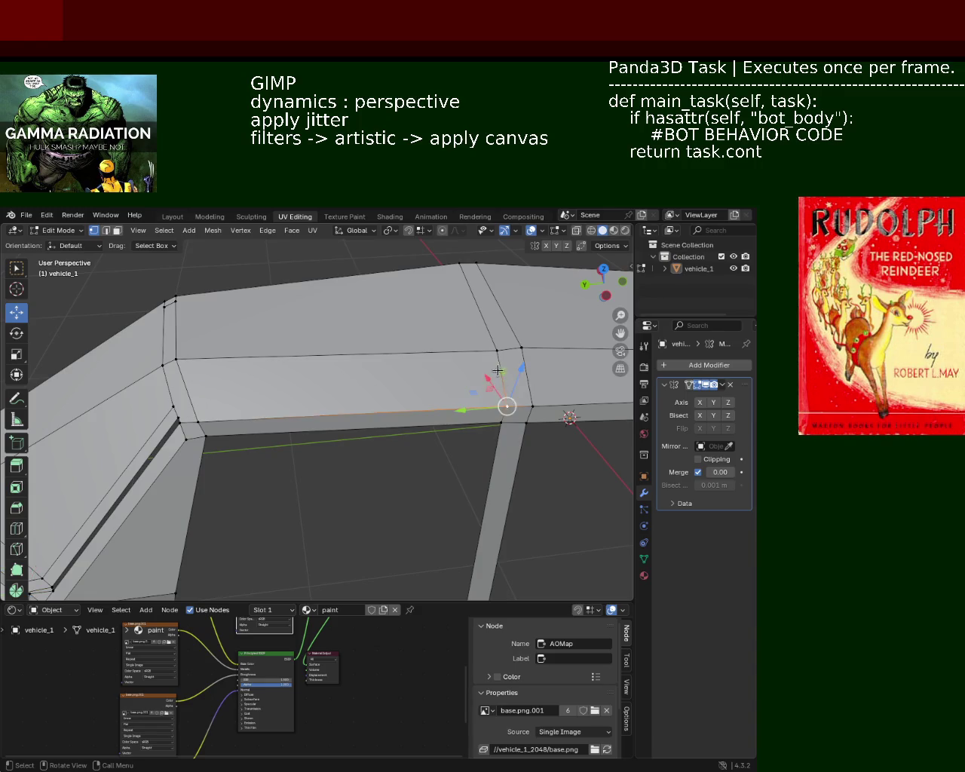
key(shift+v)
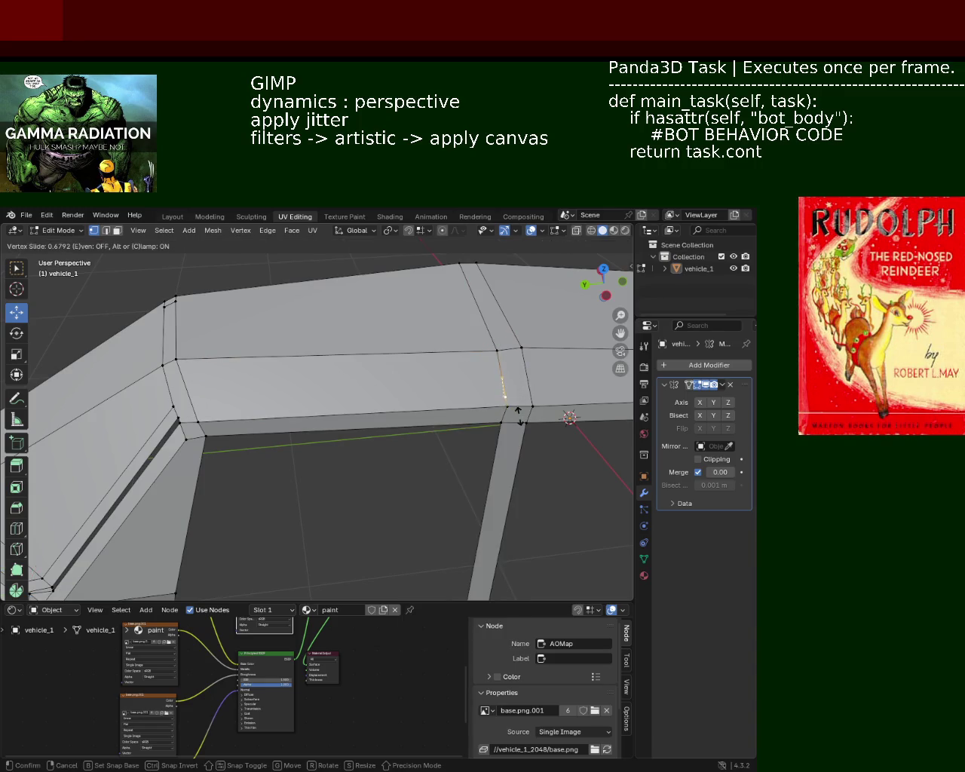
click(520, 415)
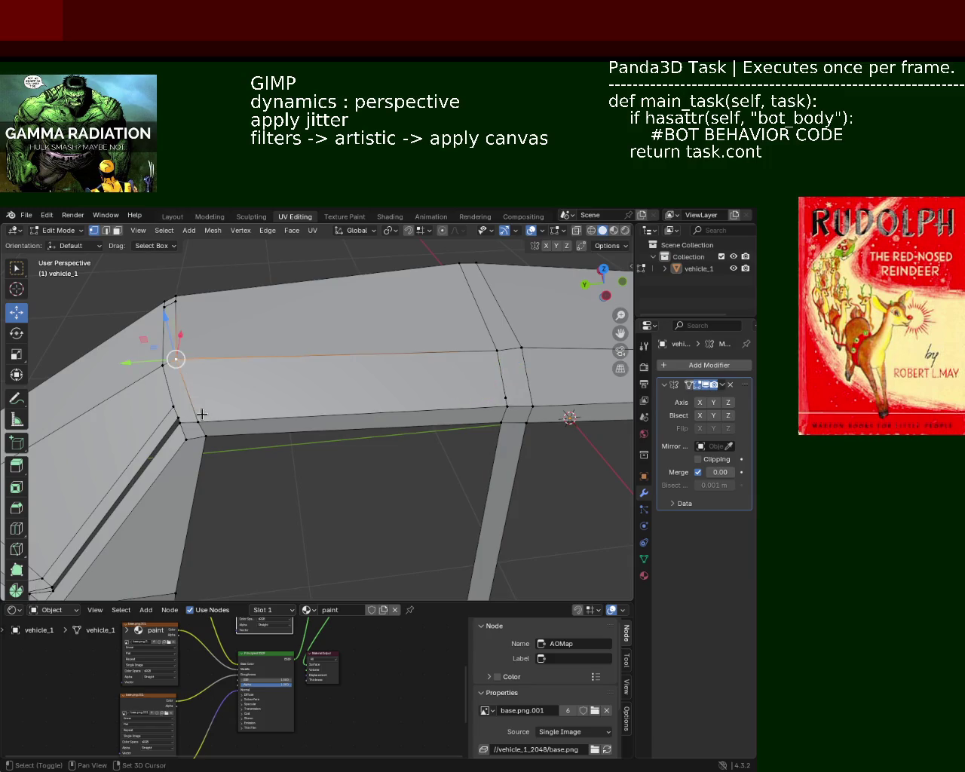
Slide the rail's left-bend vertex, undo it, and add the neighbouring vertex
right_click(188, 391)
click(188, 389)
key(shift+v)
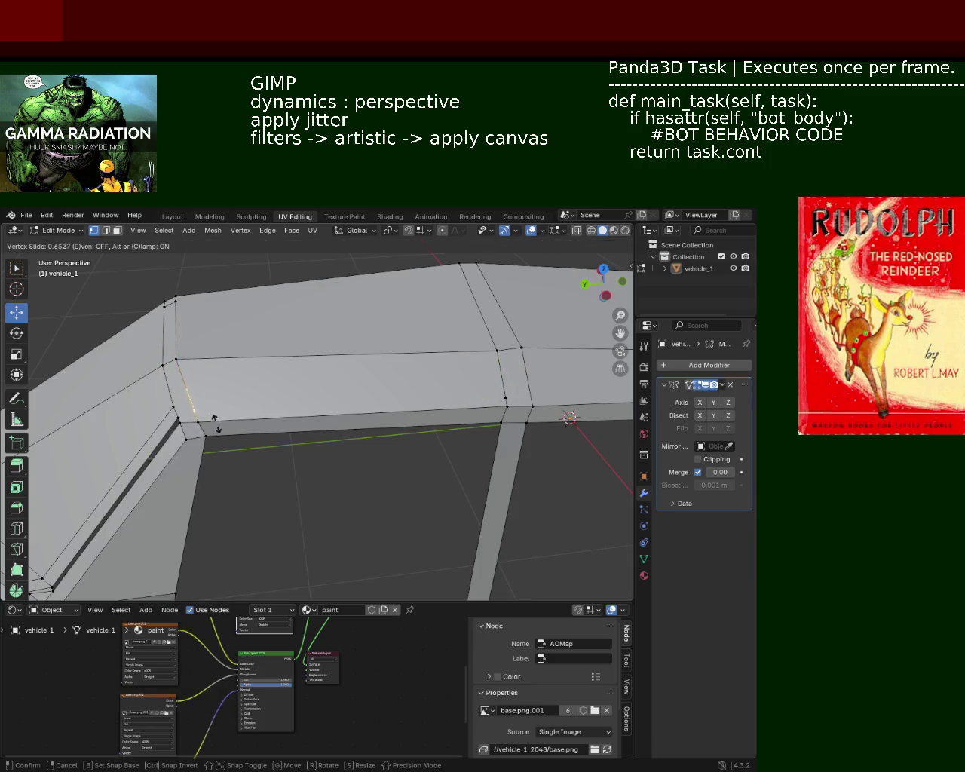
click(217, 424)
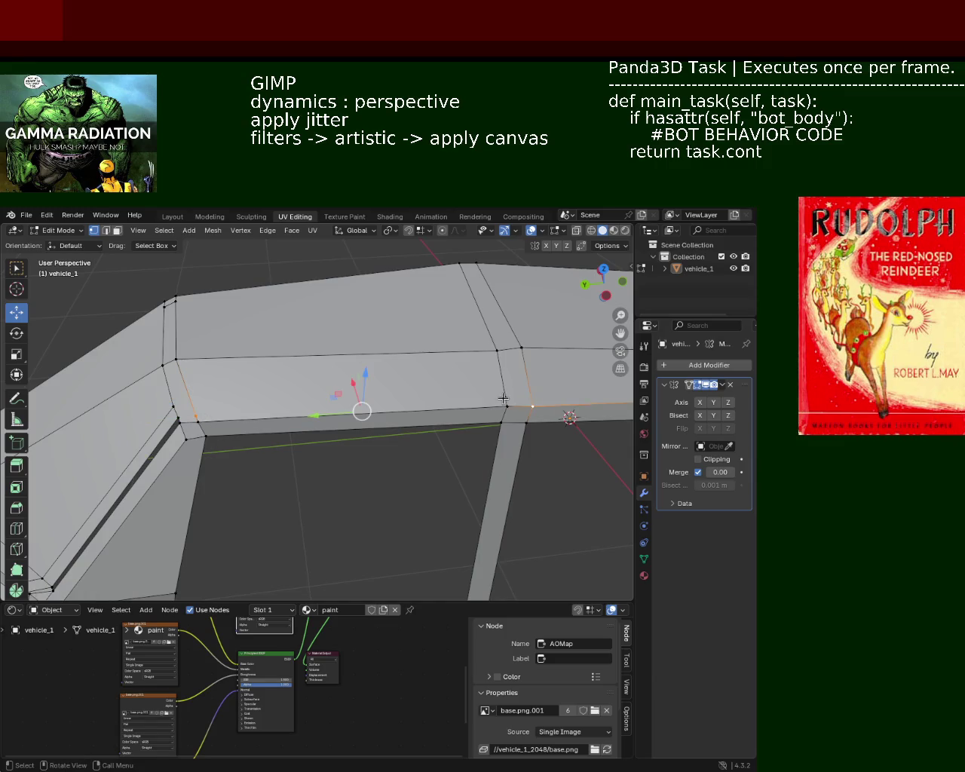
key(ctrl+z)
shift+click(198, 416)
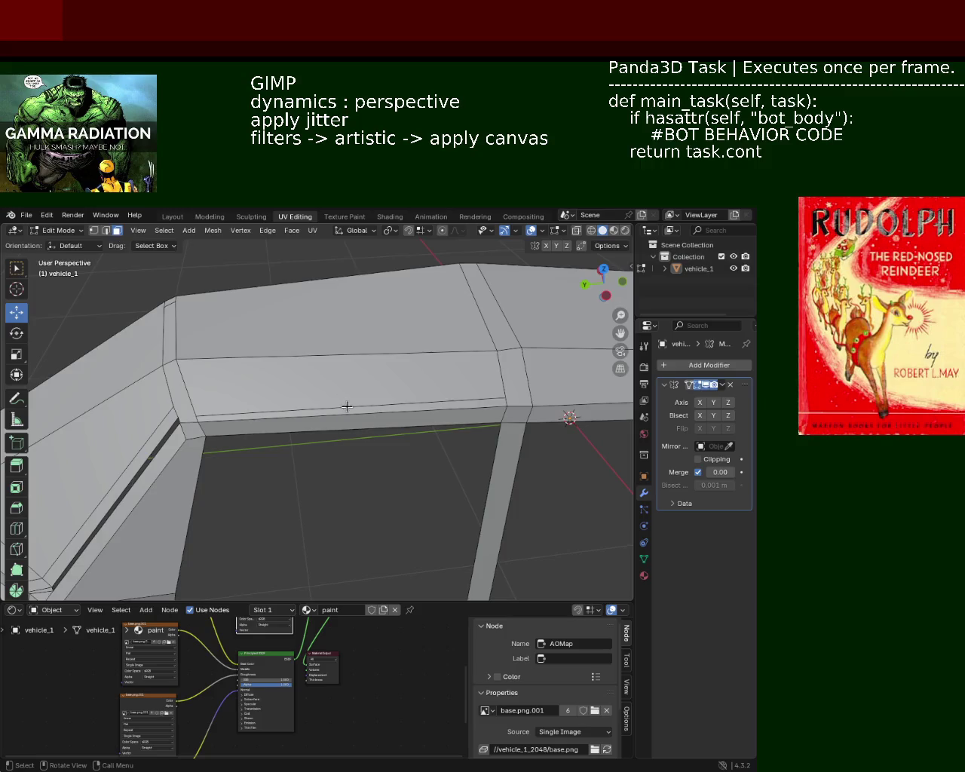
Delete the thin face strip under the roof edge
key(x)
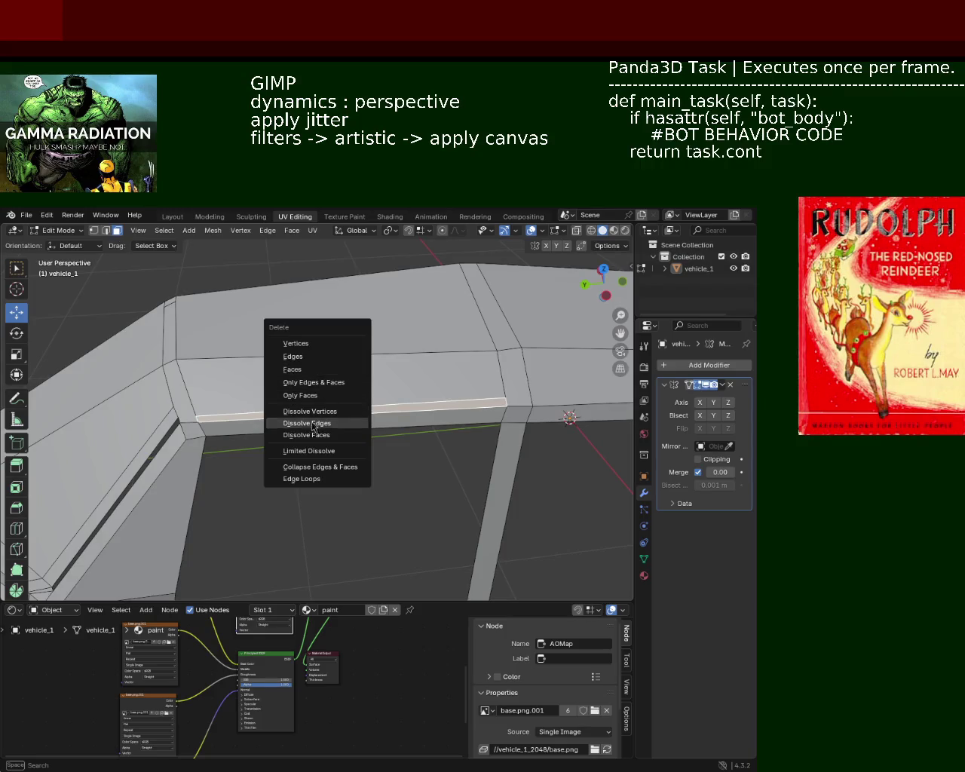
click(323, 368)
middle_drag(323, 368, 259, 381)
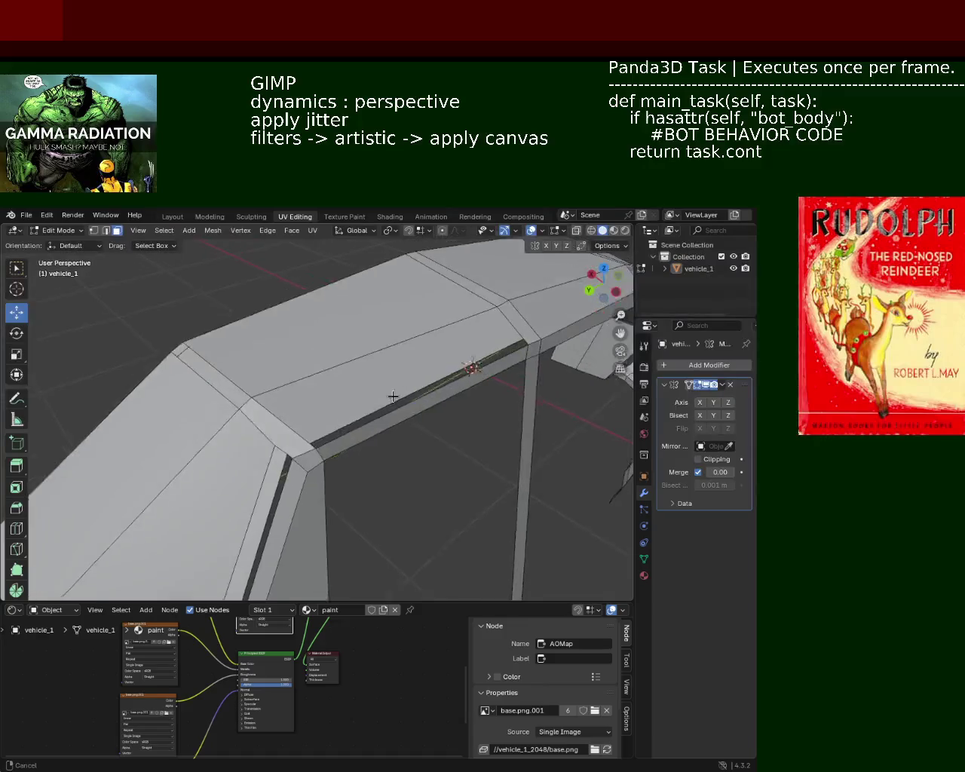
Select the pillar-corner vertex and a side-body face, then view the A-pillar and headlight
key(1)
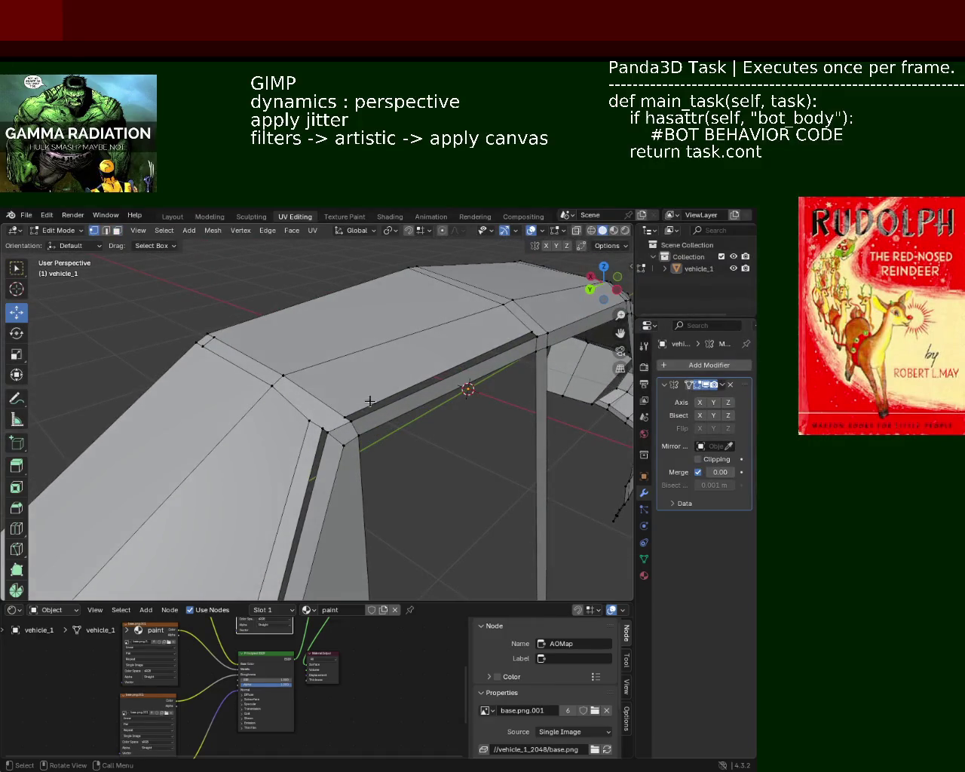
click(322, 429)
key(3)
click(345, 426)
right_click(347, 423)
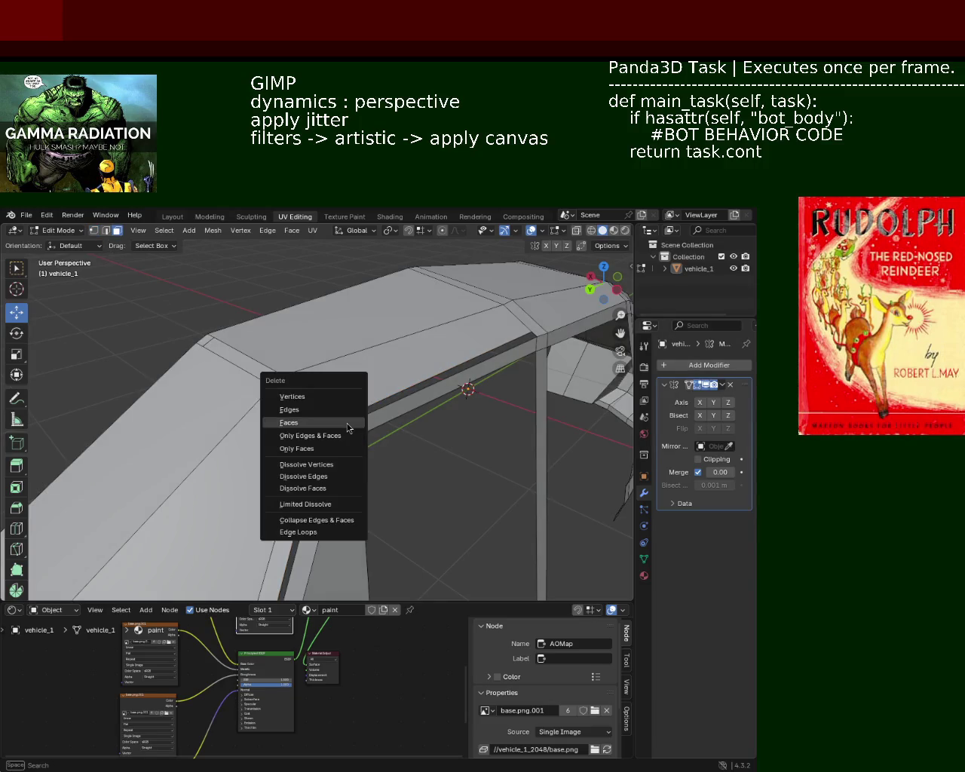
mouse_move(347, 423)
middle_down()
mouse_move(327, 451)
mouse_move(409, 377)
middle_up()
scroll(410, 388, down, 4)
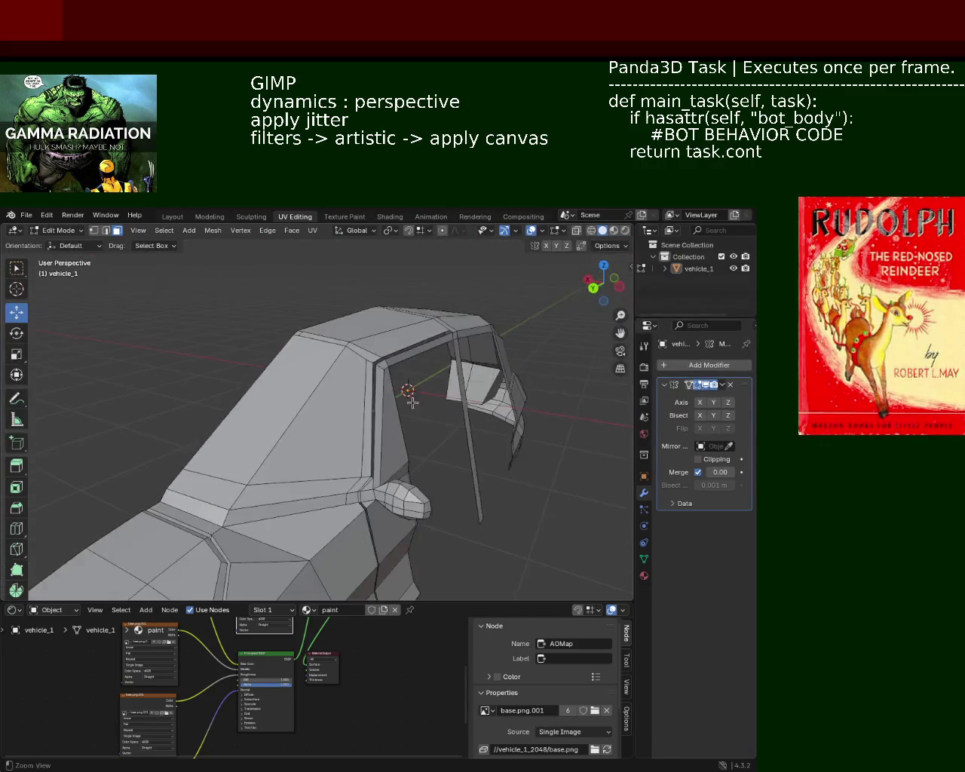
scroll(410, 393, down, 2)
scroll(355, 405, up, 3)
scroll(375, 405, up, 3)
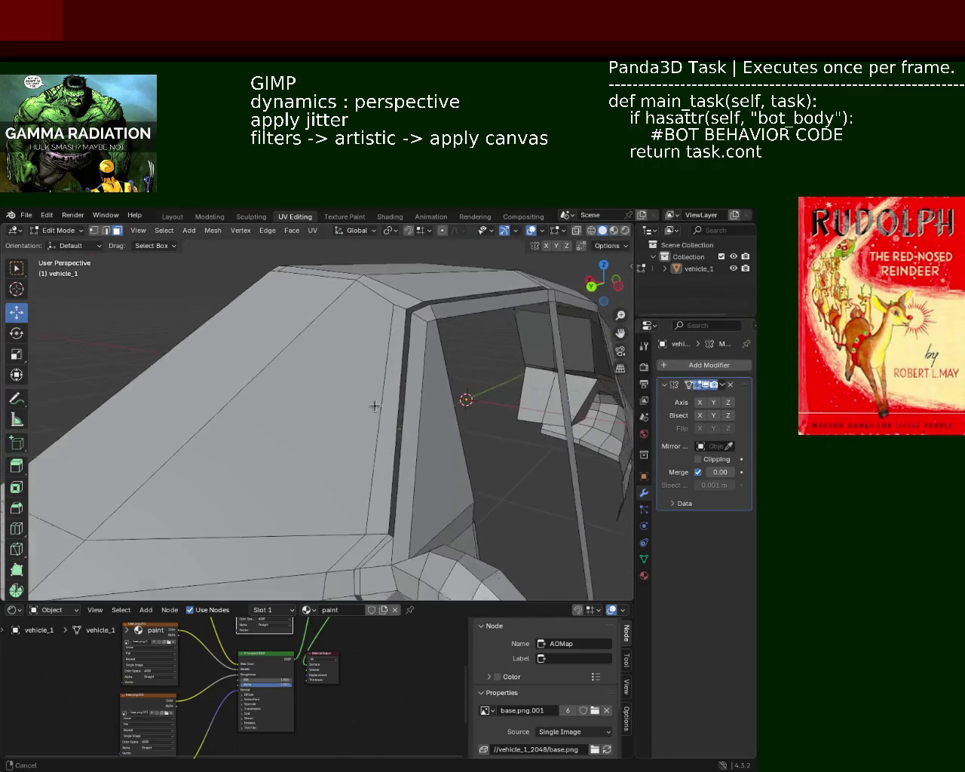
scroll(375, 392, up, 2)
mouse_move(374, 388)
middle_down()
mouse_move(387, 427)
mouse_move(382, 396)
middle_up()
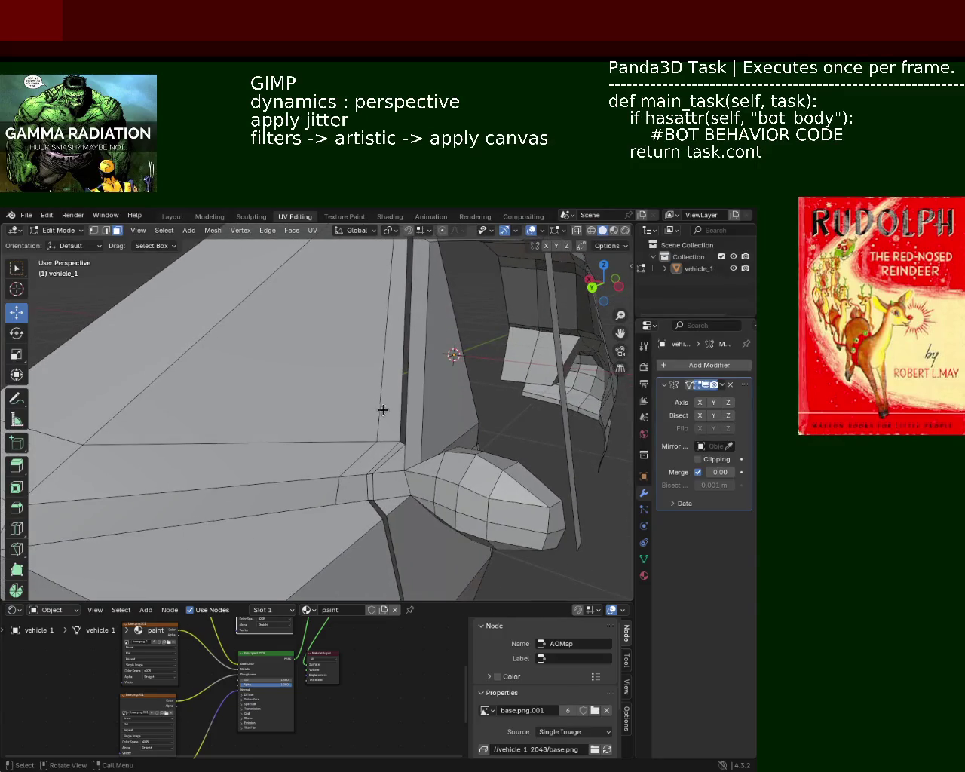
Dissolve the two leftover edges on the panel beside the headlight
click(394, 459)
key(x)
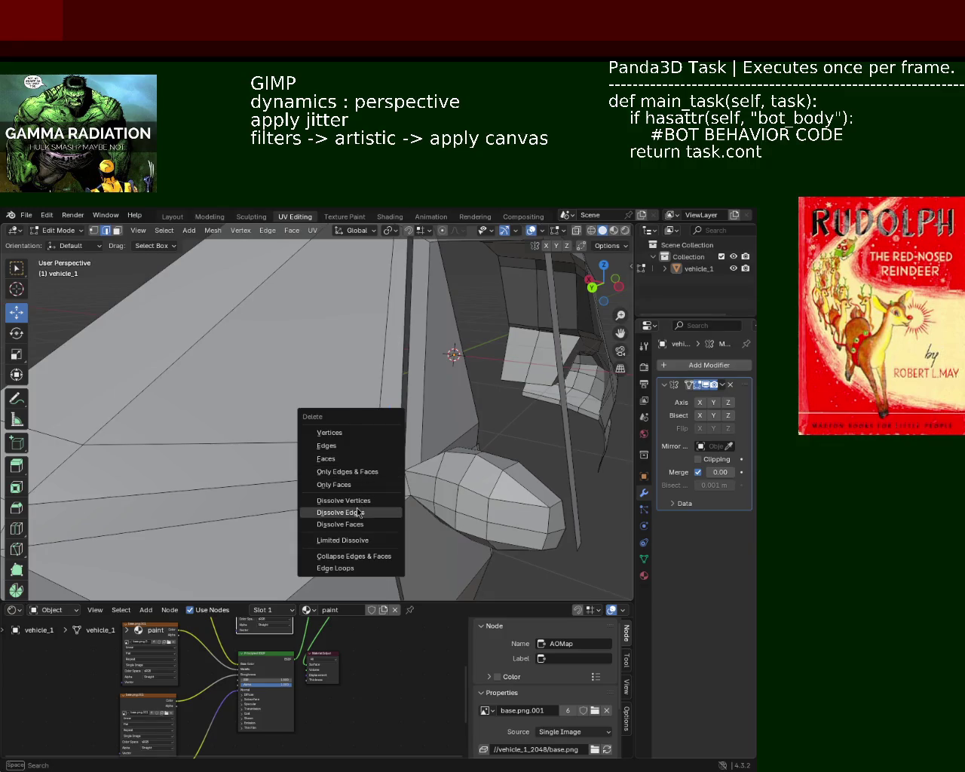
click(359, 513)
click(371, 487)
key(x)
click(366, 492)
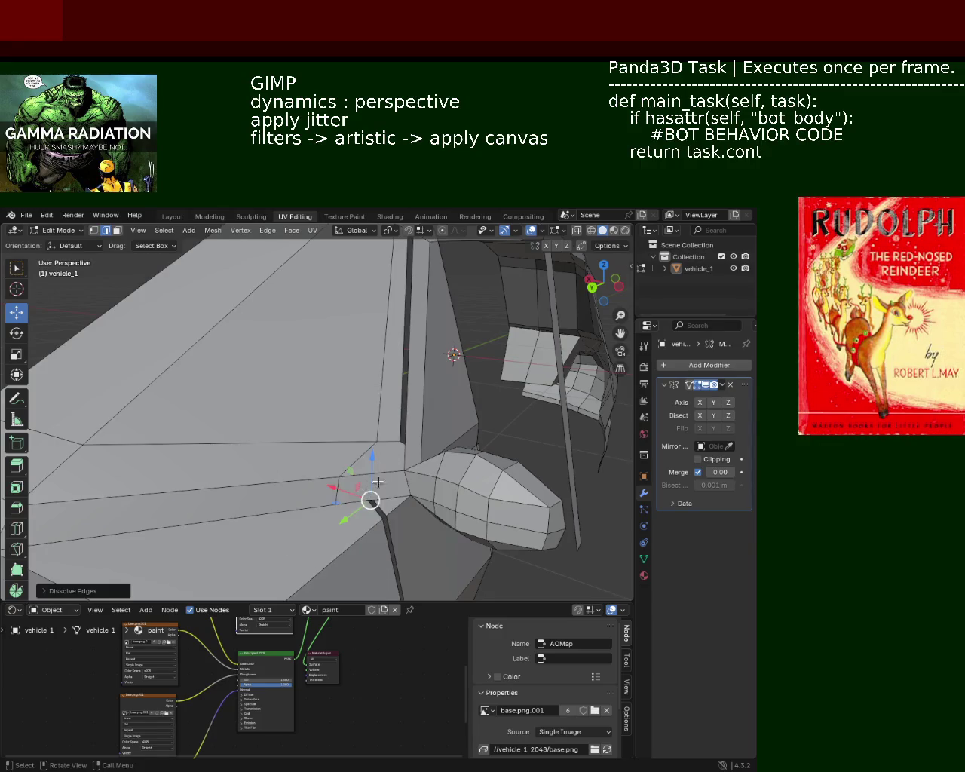
middle_drag(378, 482, 377, 424)
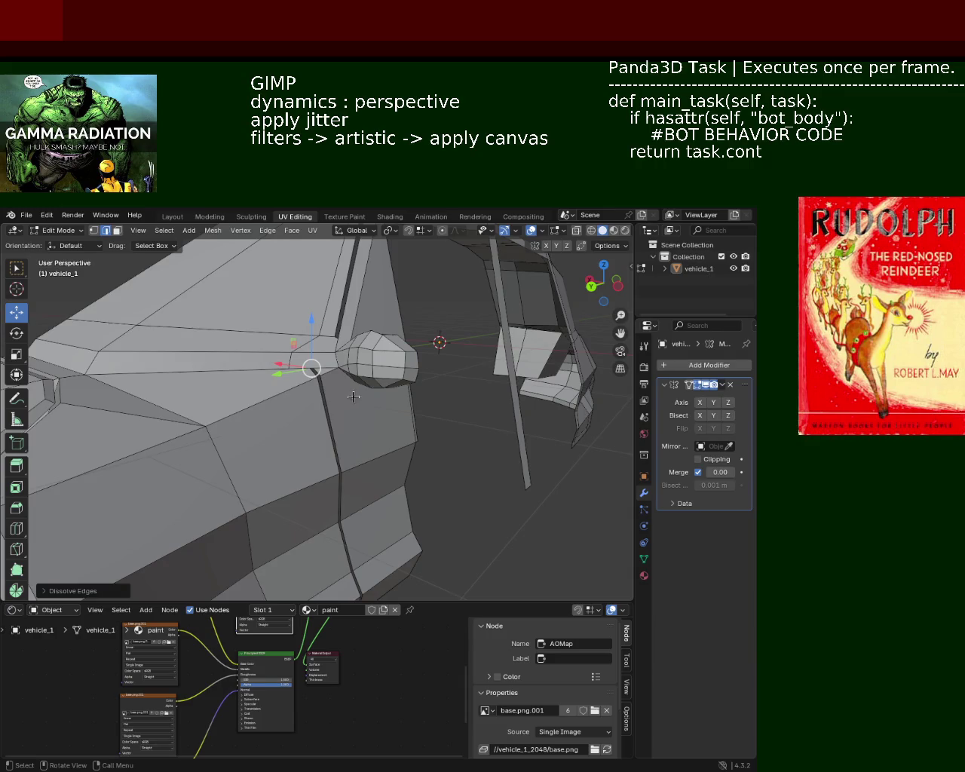
scroll(347, 378, up, 2)
scroll(343, 366, up, 1)
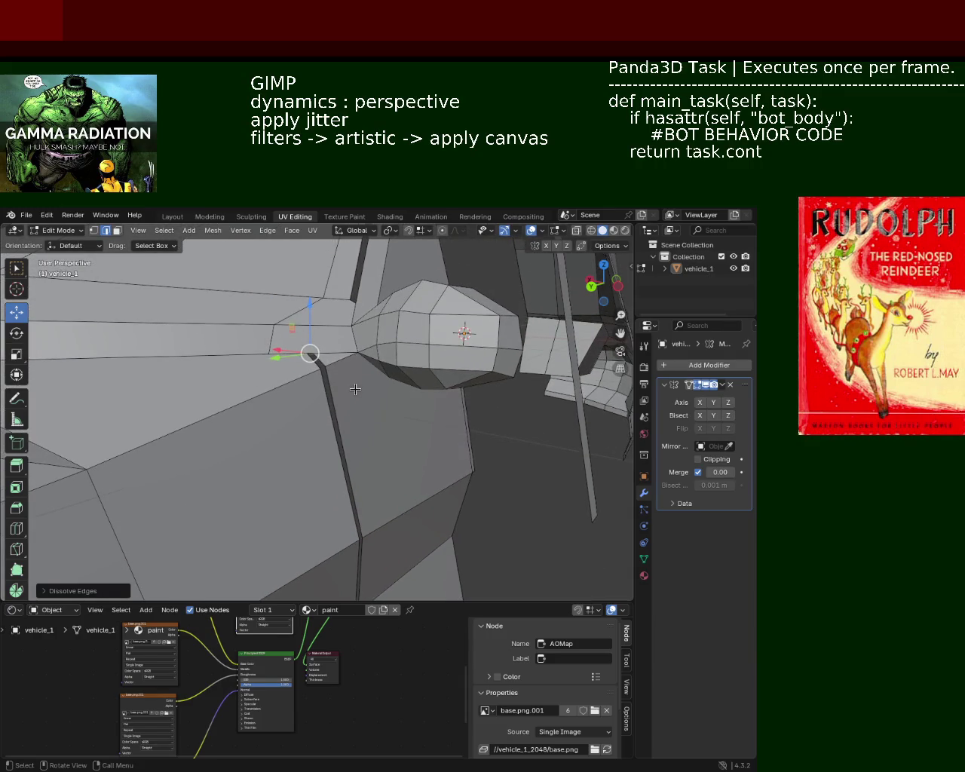
click(93, 230)
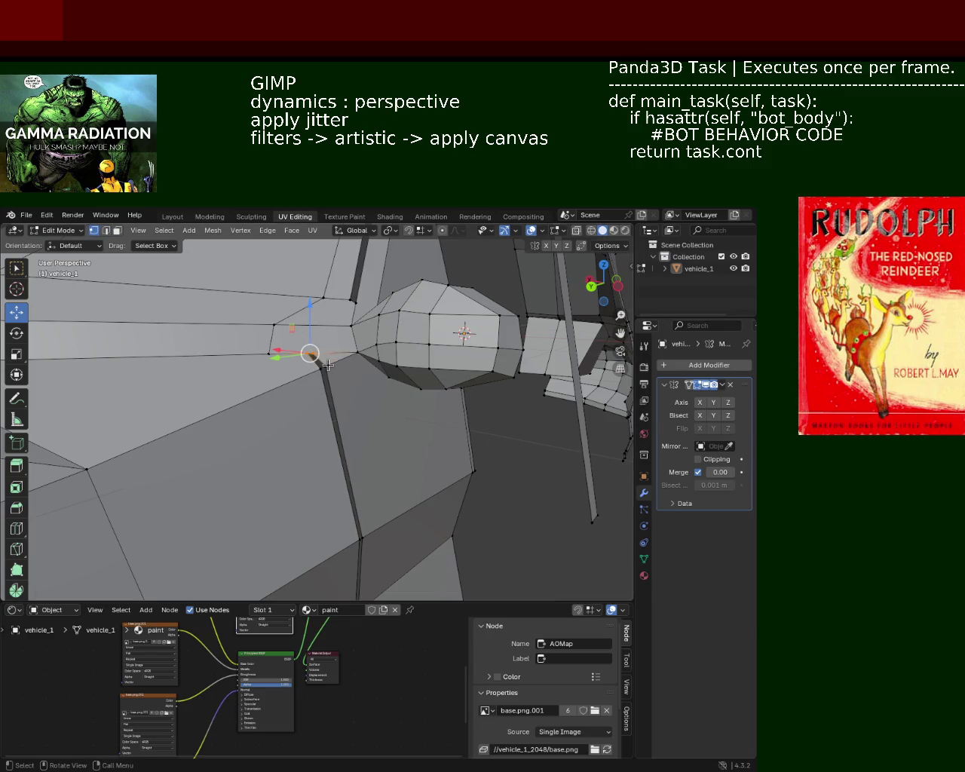
Join the panel's top and bottom vertices with a new edge using J
shift+click(324, 368)
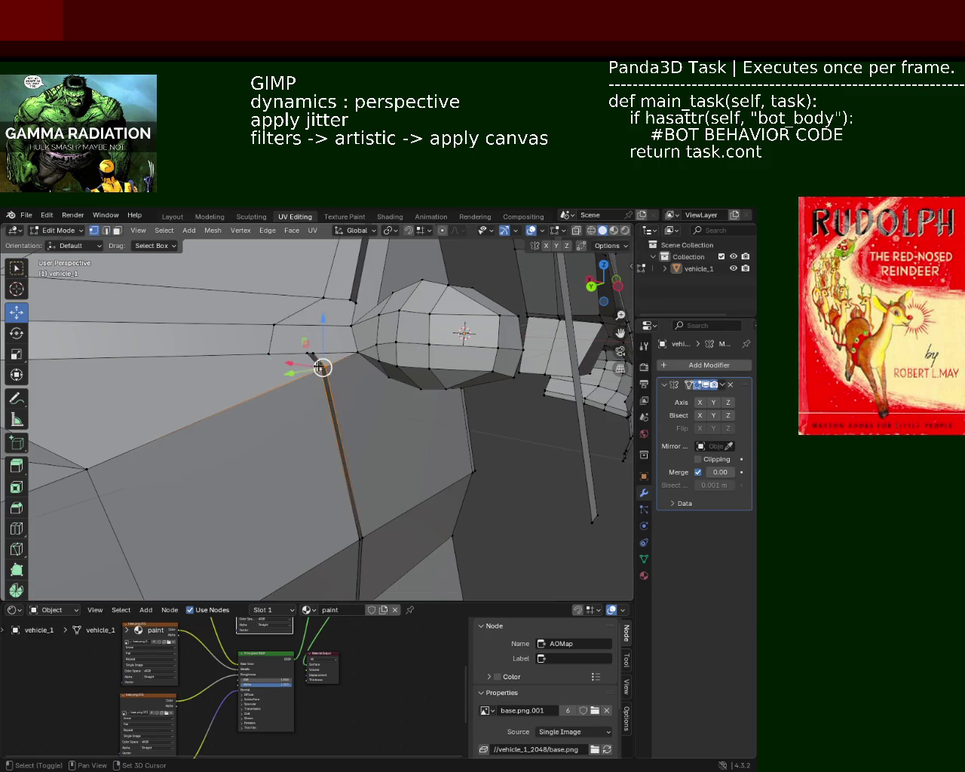
key(ctrl+z)
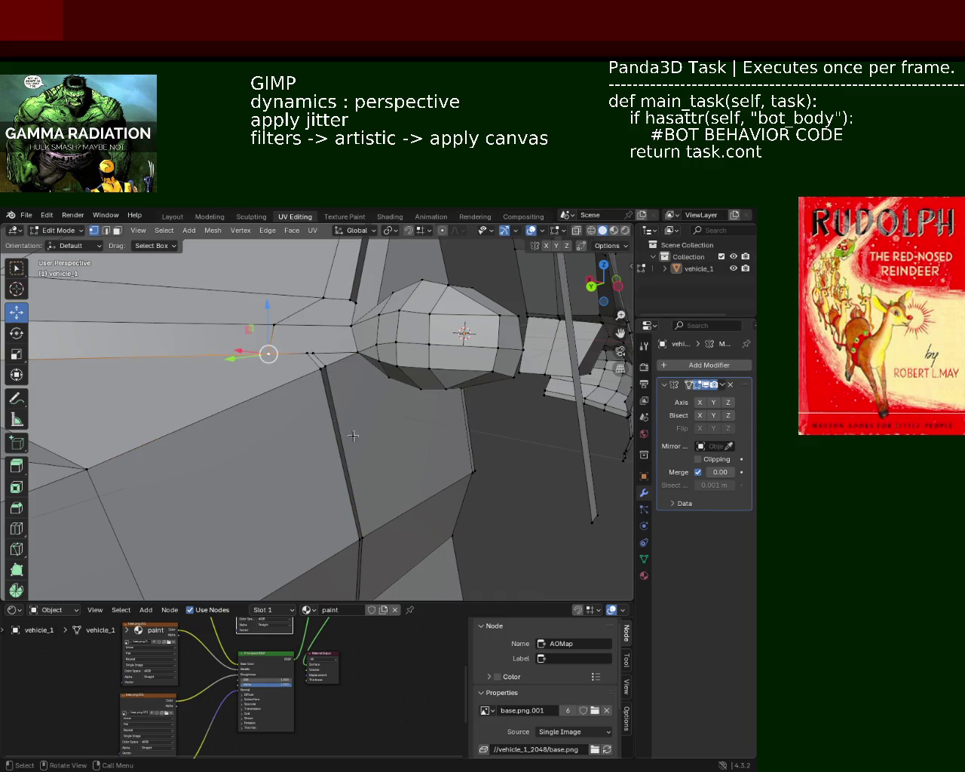
click(365, 533)
shift+click(354, 356)
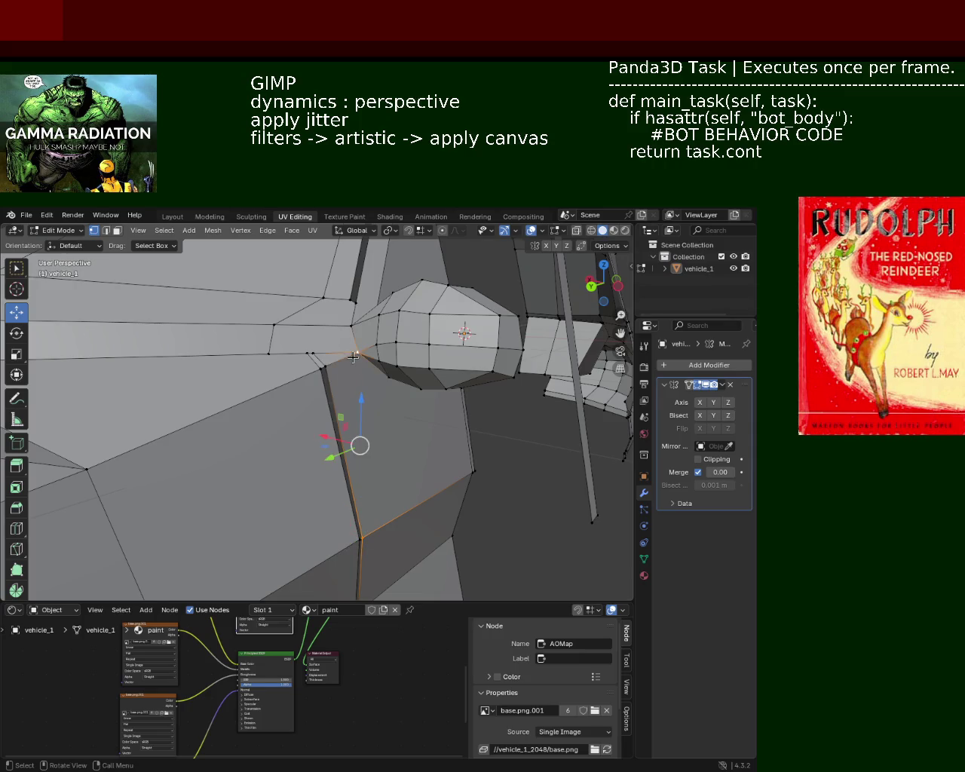
key(j)
click(354, 355)
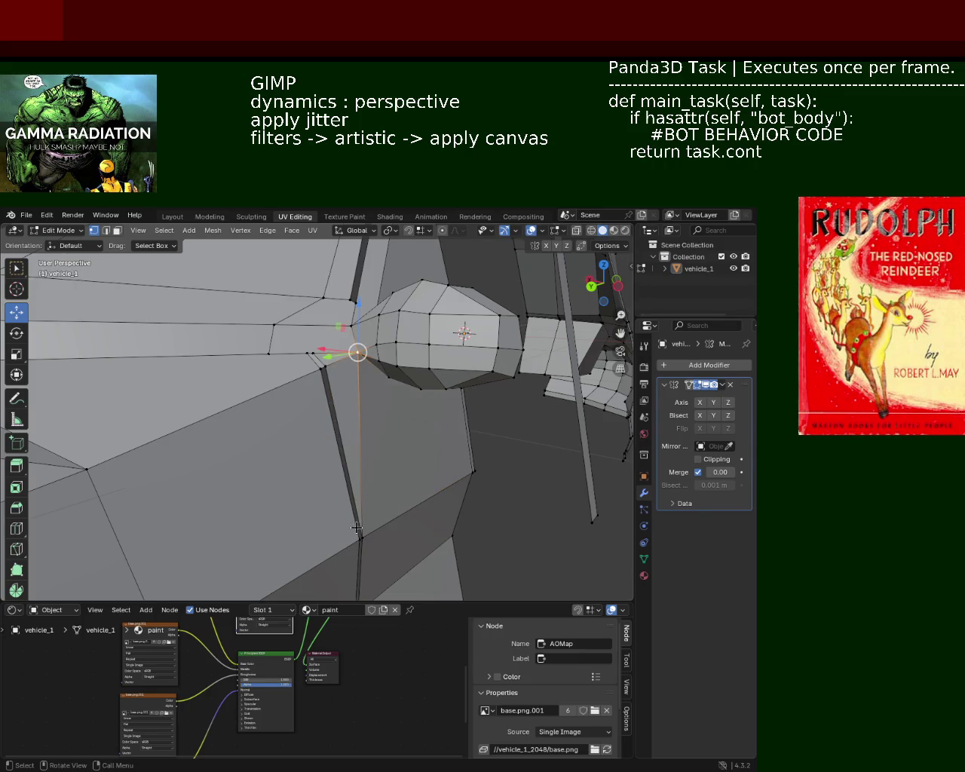
click(359, 542)
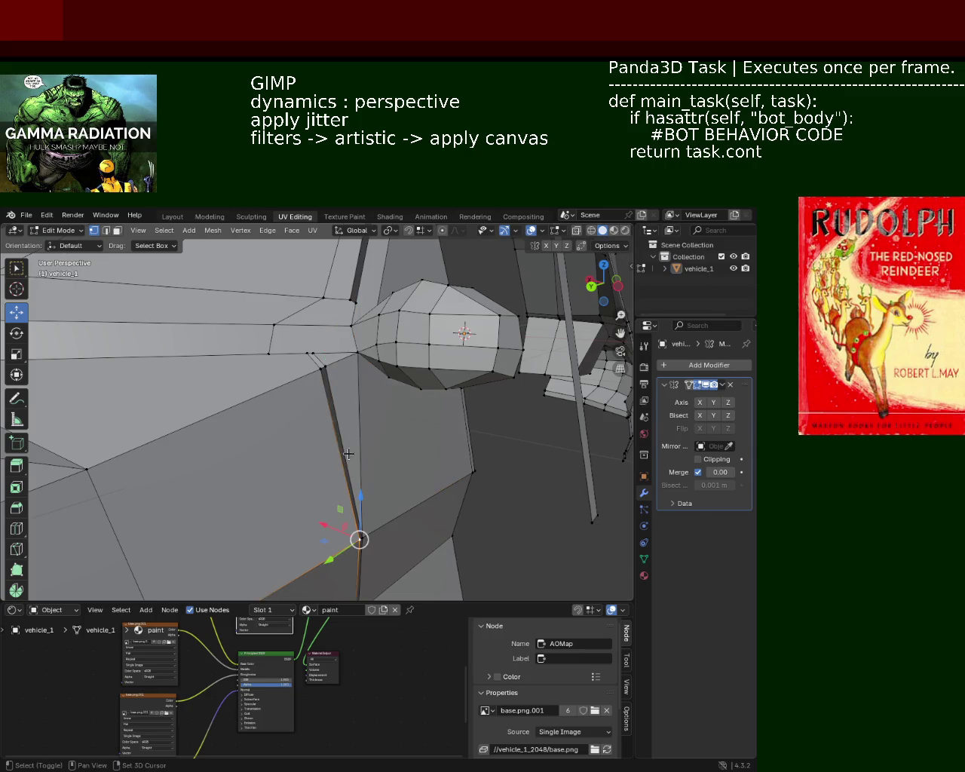
shift+click(324, 368)
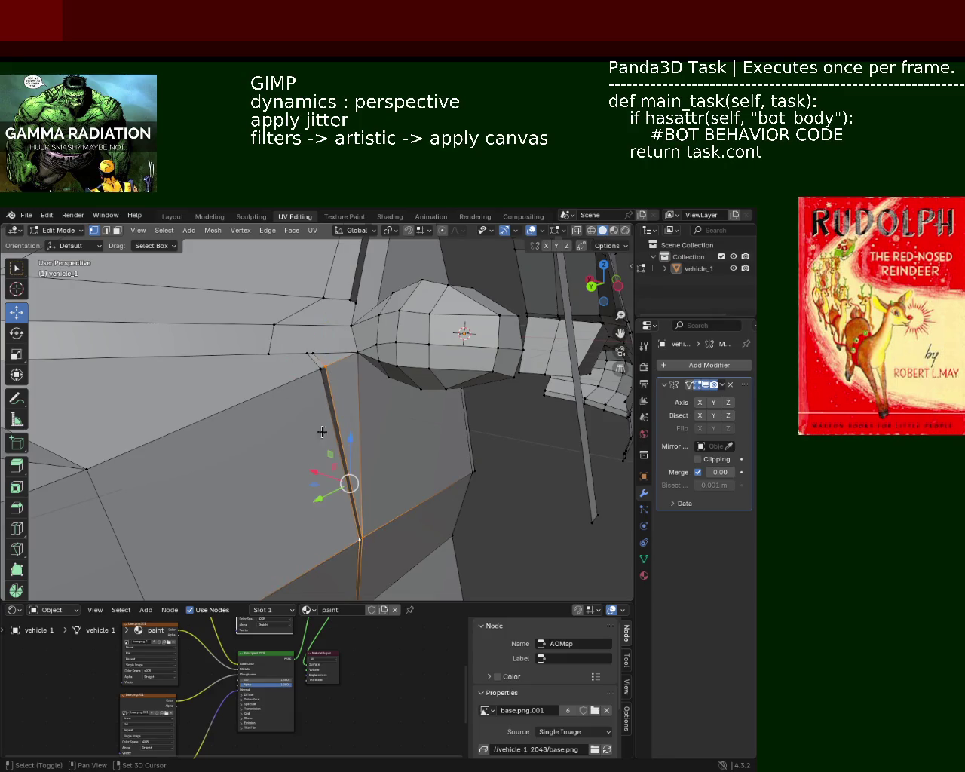
click(319, 377)
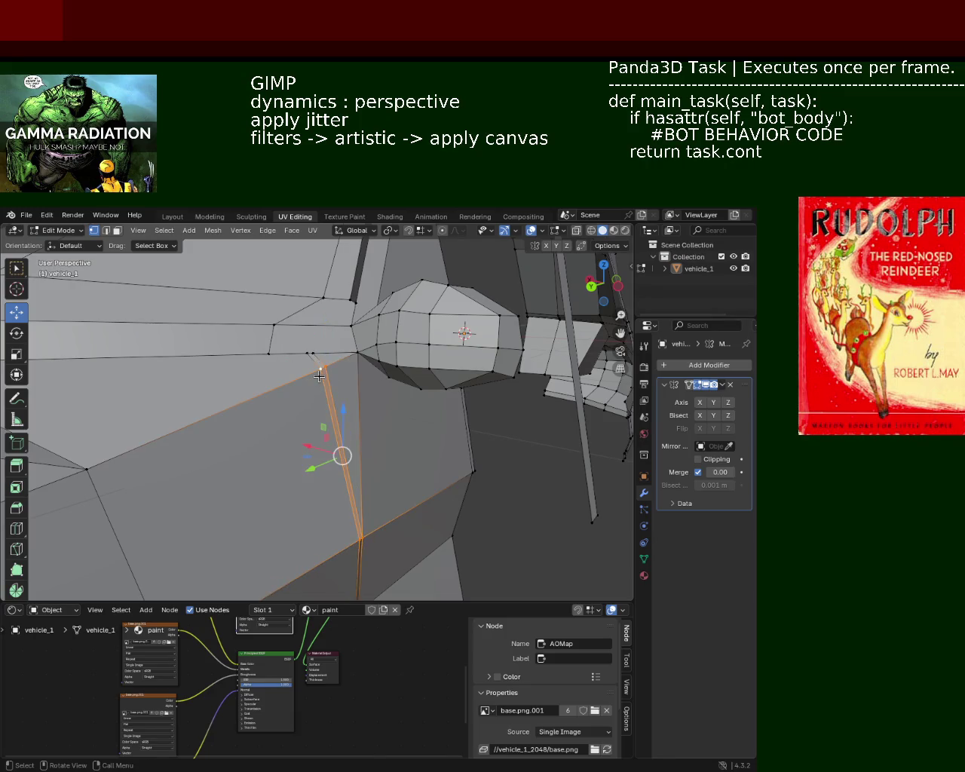
click(356, 538)
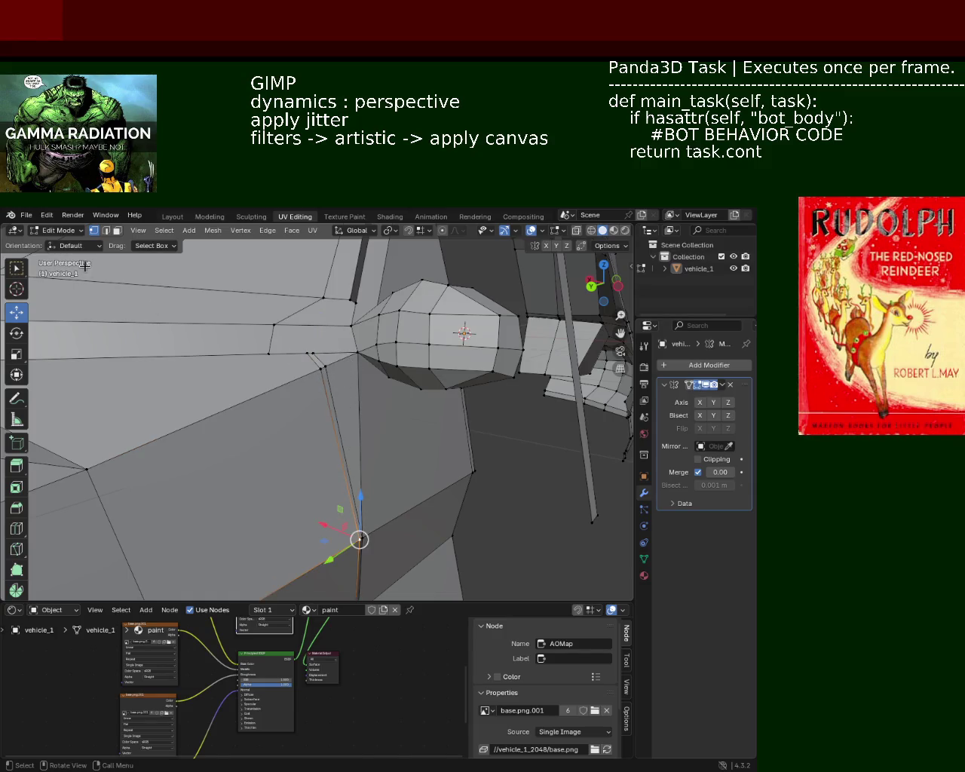
Dissolve the long body edge in Edge select mode
click(106, 230)
click(313, 368)
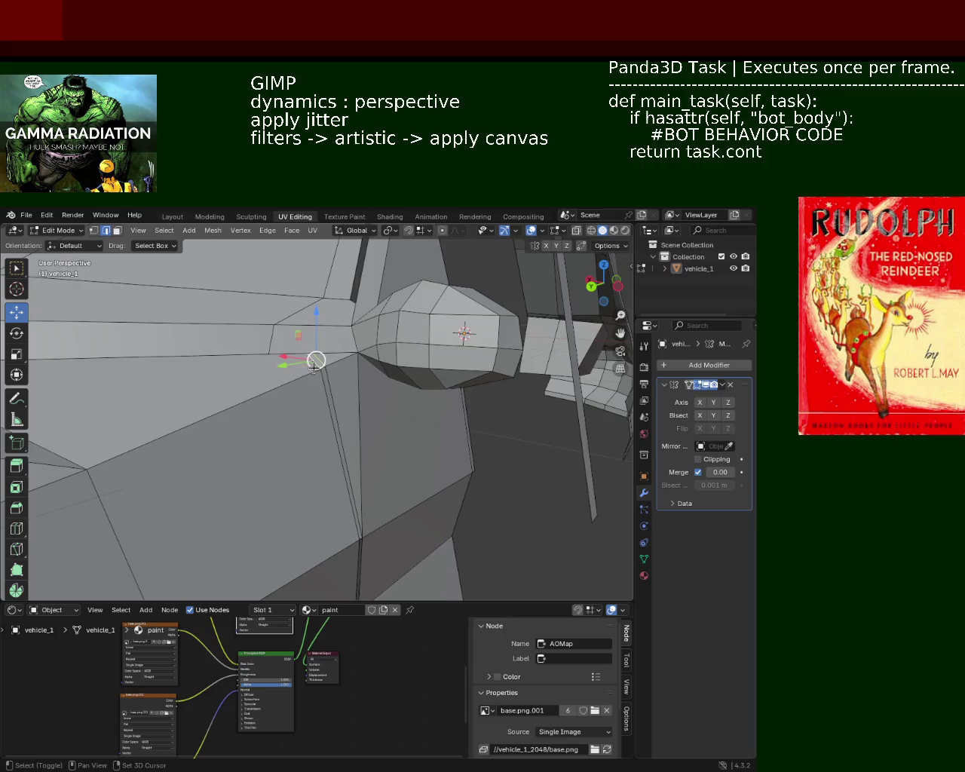
click(326, 396)
key(x)
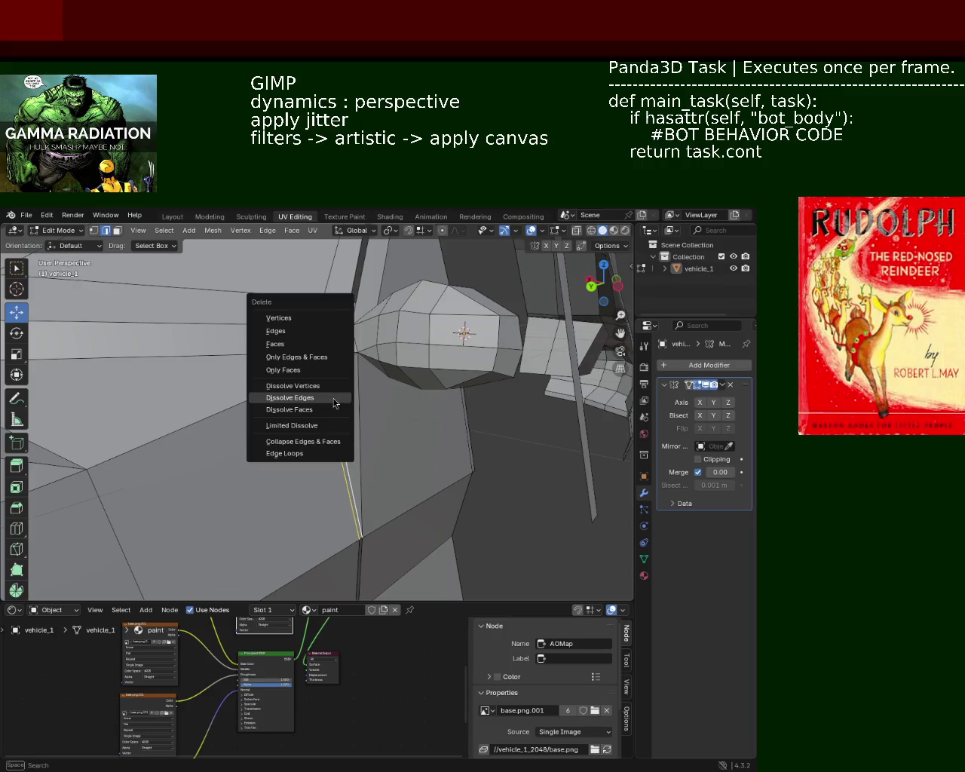
click(334, 403)
Subdivide the edge and slide the new mid vertex up near the headlight
key(1)
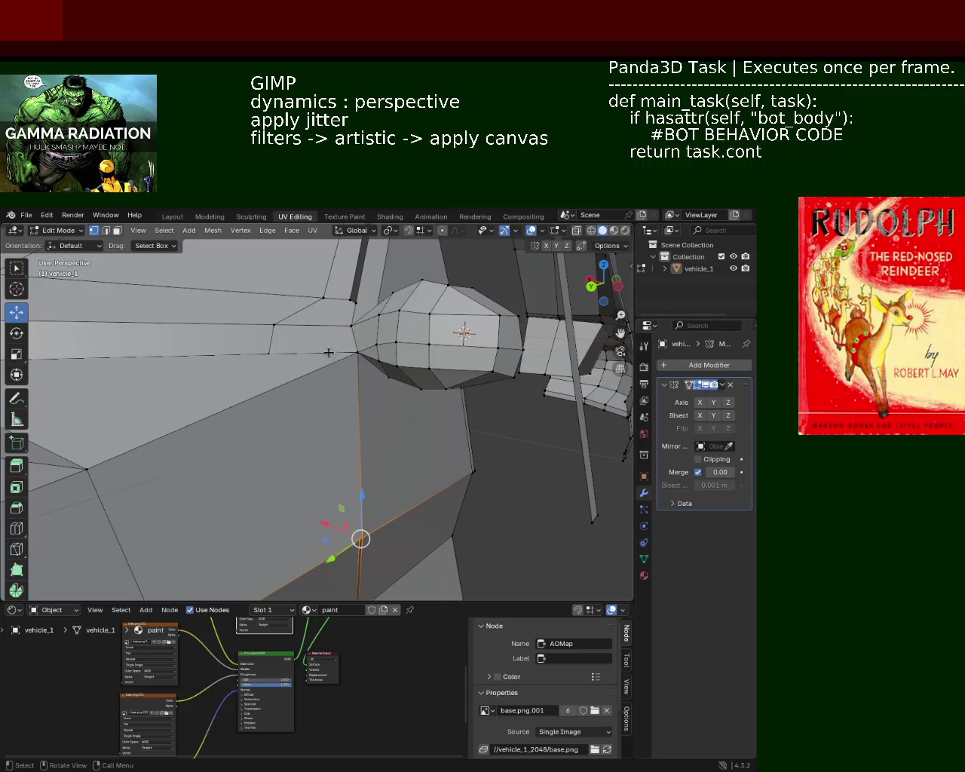
click(348, 354)
shift+click(86, 468)
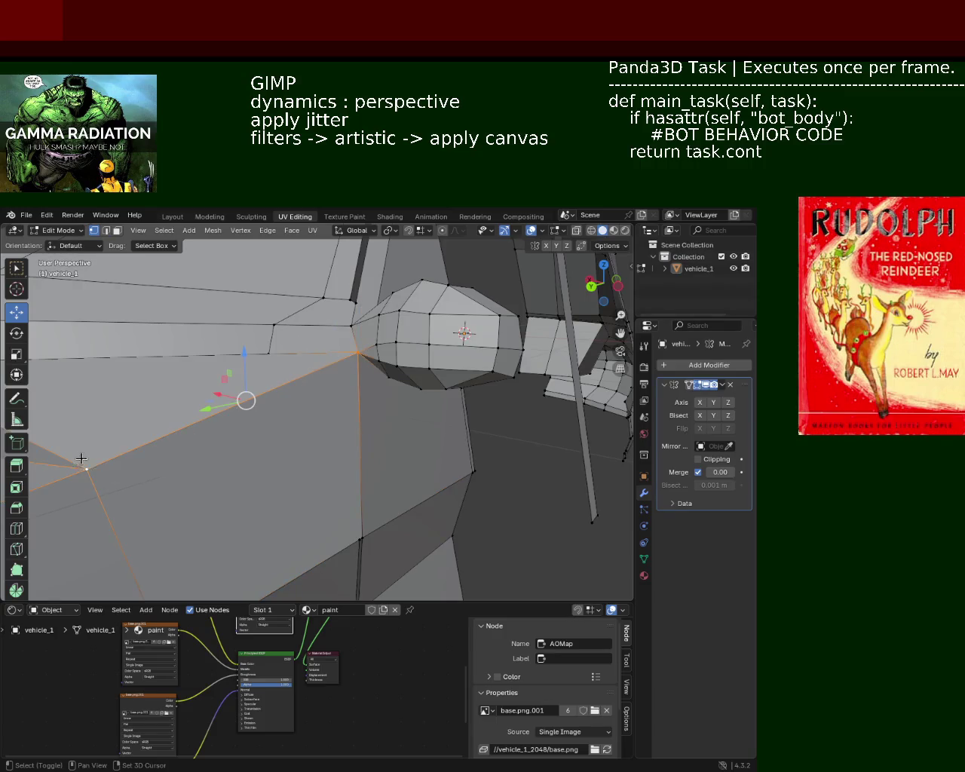
right_click(82, 458)
click(87, 469)
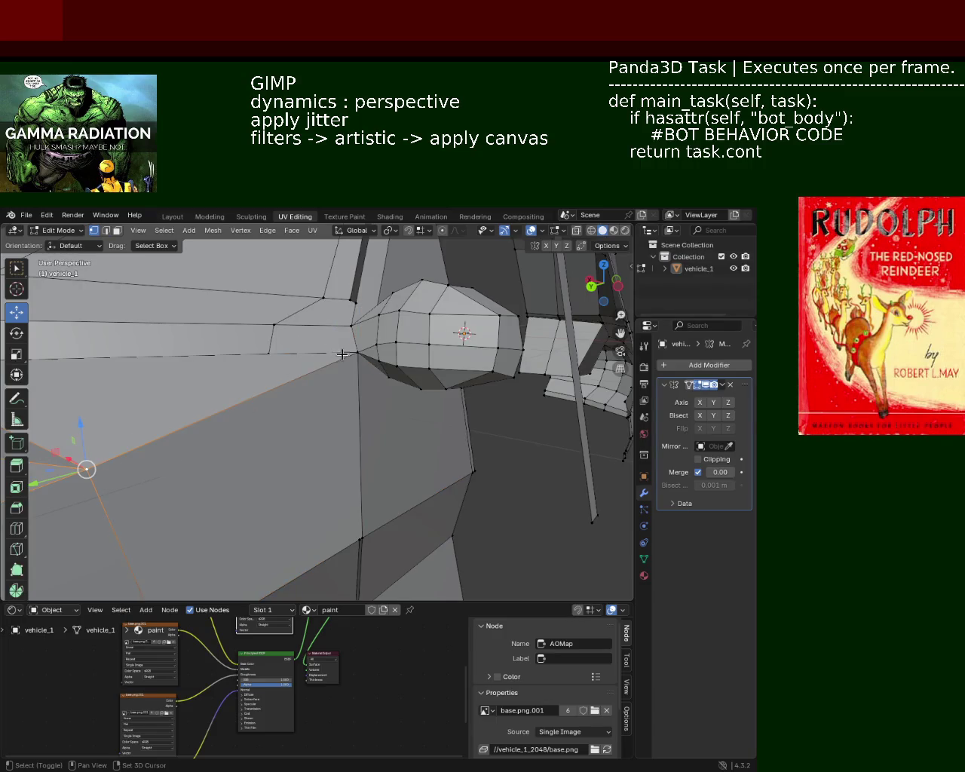
key(ctrl+e)
click(325, 400)
key(shift+v)
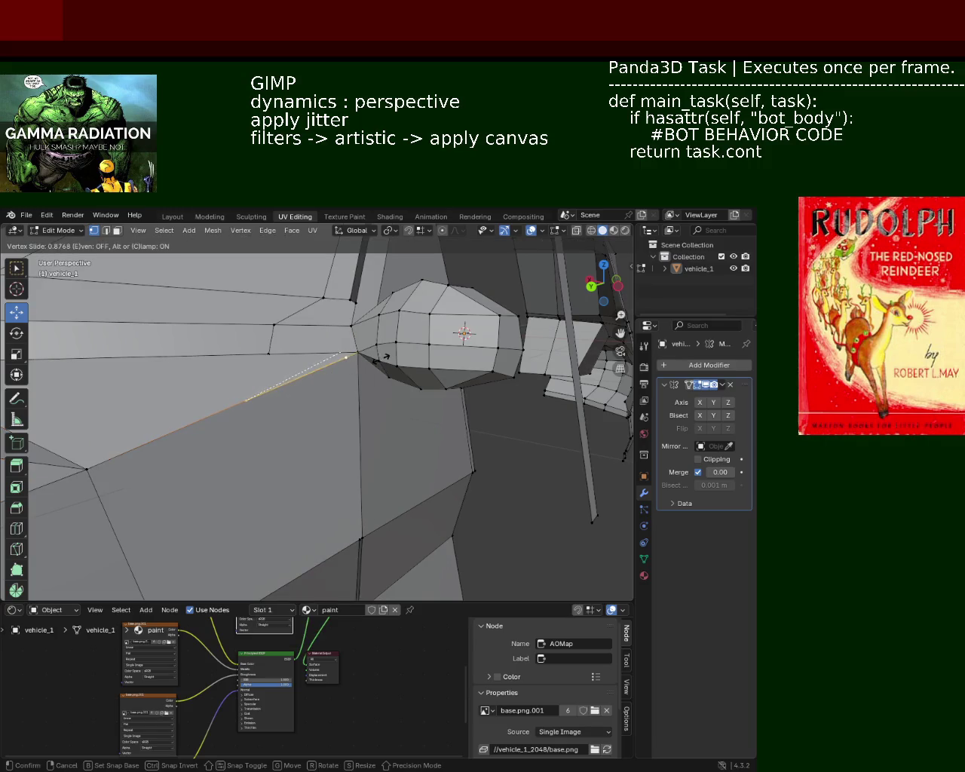
click(377, 360)
shift+click(361, 541)
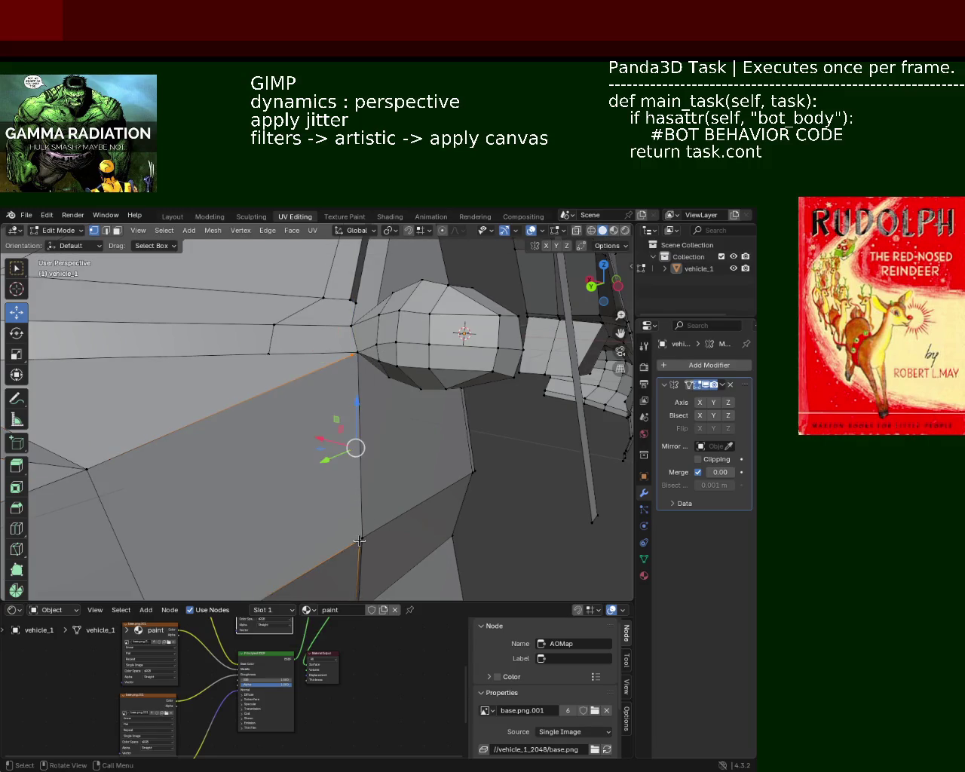
Nudge the vertex next to the headlight along its edge
key(alt+a)
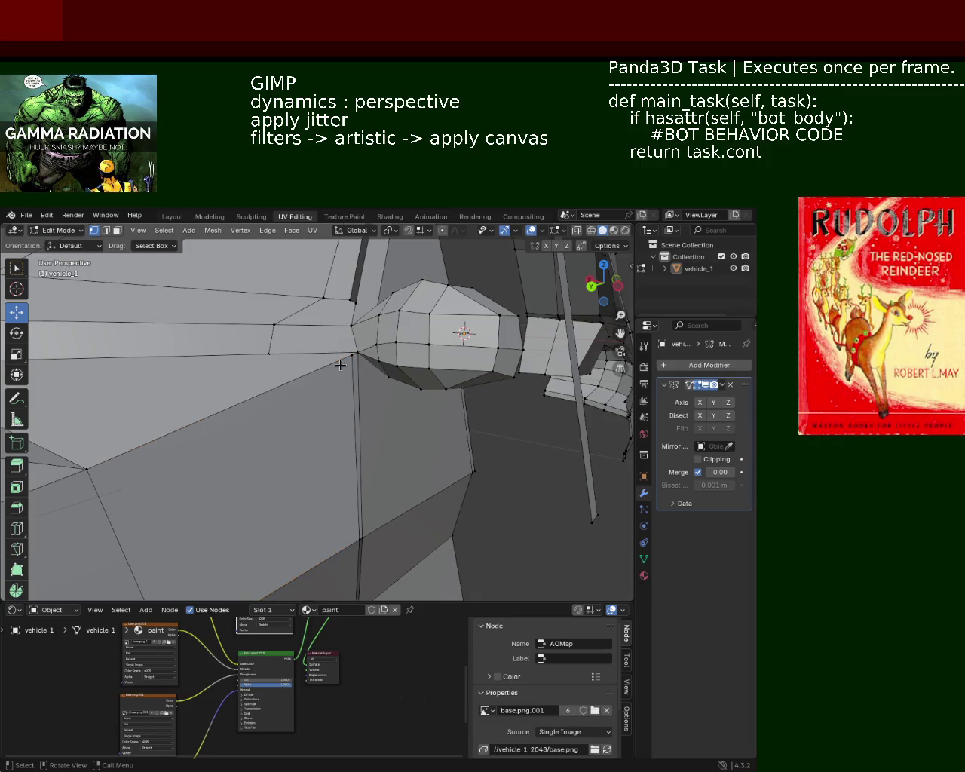
shift+click(349, 357)
key(g)
key(g)
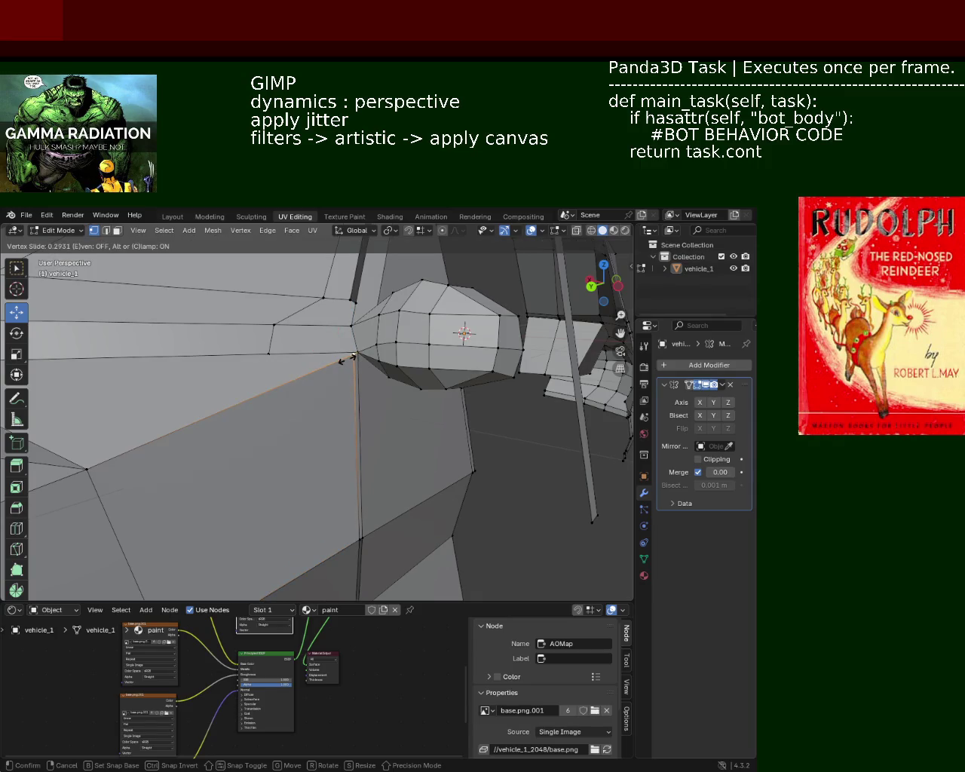
click(349, 359)
mouse_move(338, 439)
middle_down()
mouse_move(335, 385)
mouse_move(339, 398)
mouse_move(304, 368)
middle_up()
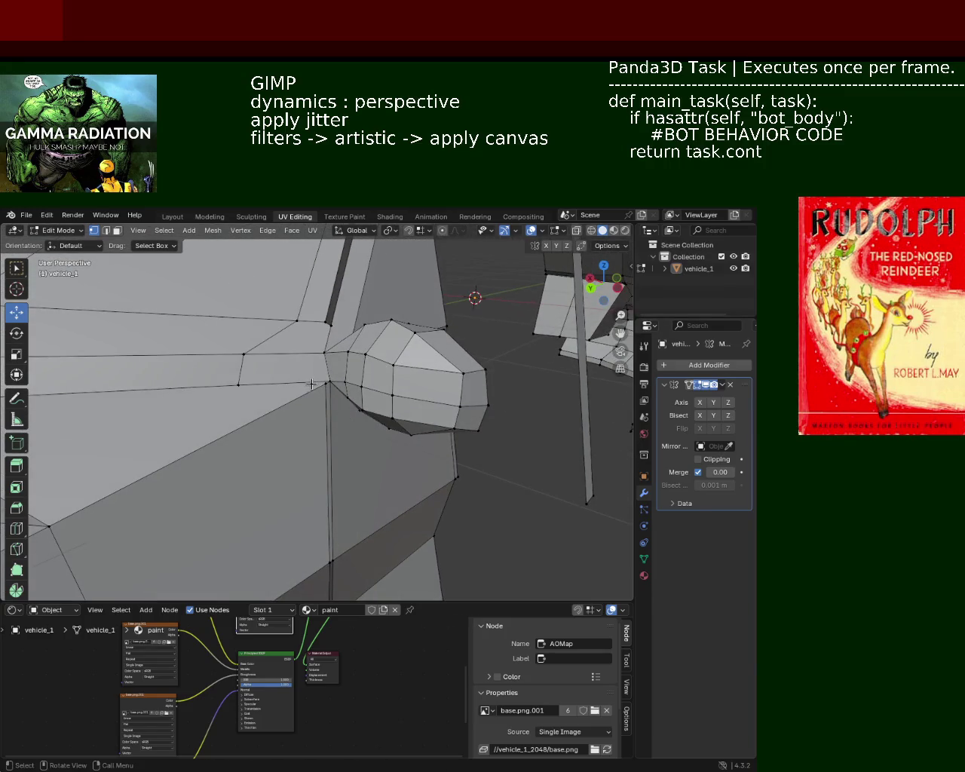
Delete the thin vertical face strip beside the rounded bump
click(117, 230)
click(330, 410)
key(x)
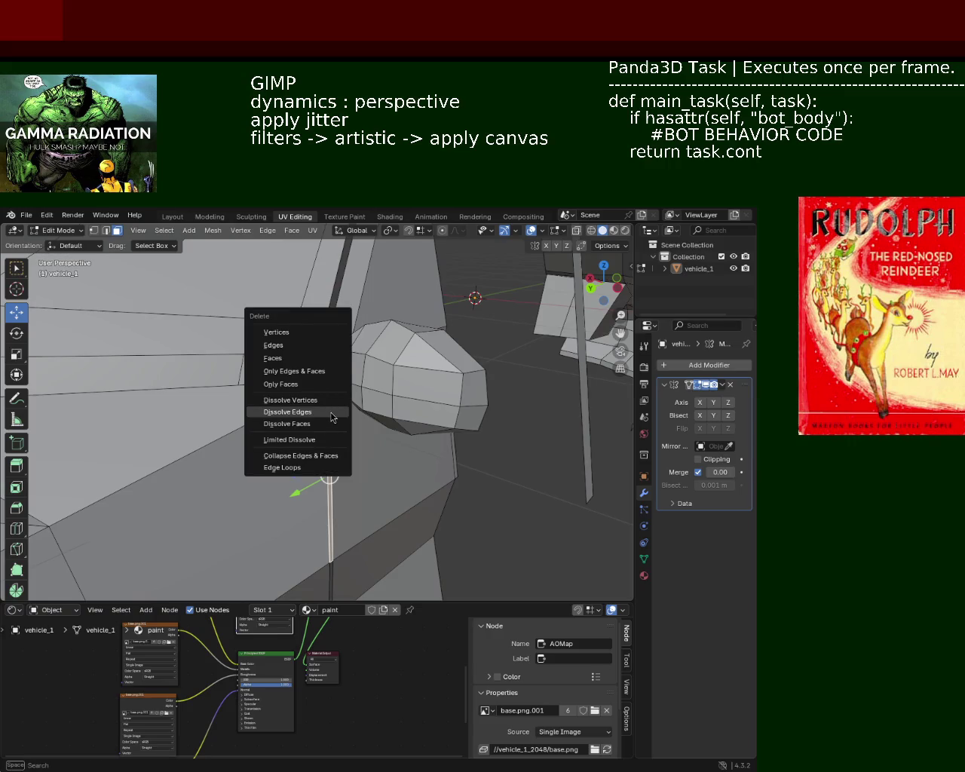
click(308, 360)
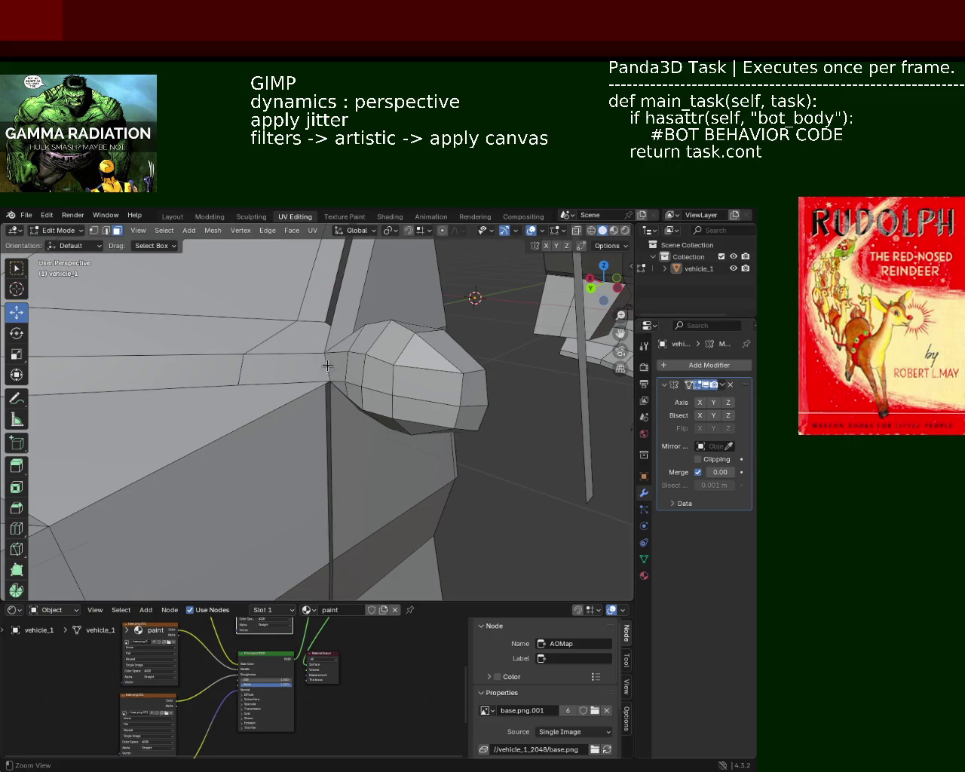
mouse_move(327, 366)
middle_down()
mouse_move(276, 401)
mouse_move(324, 395)
middle_up()
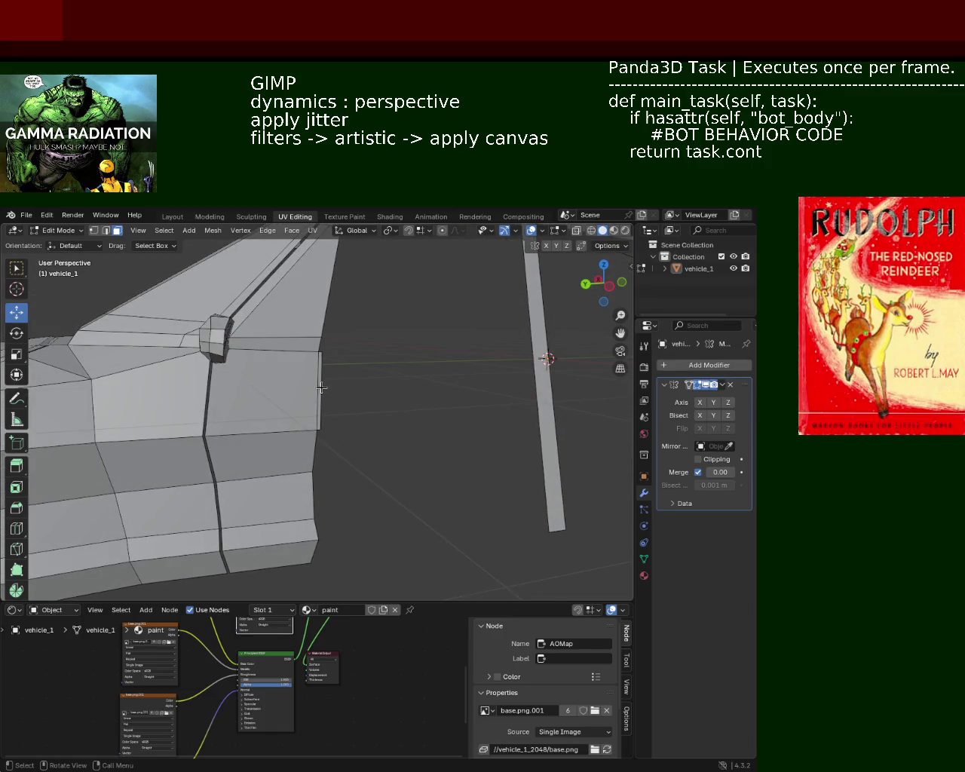
Delete the next thin seam face on the body
click(321, 389)
key(x)
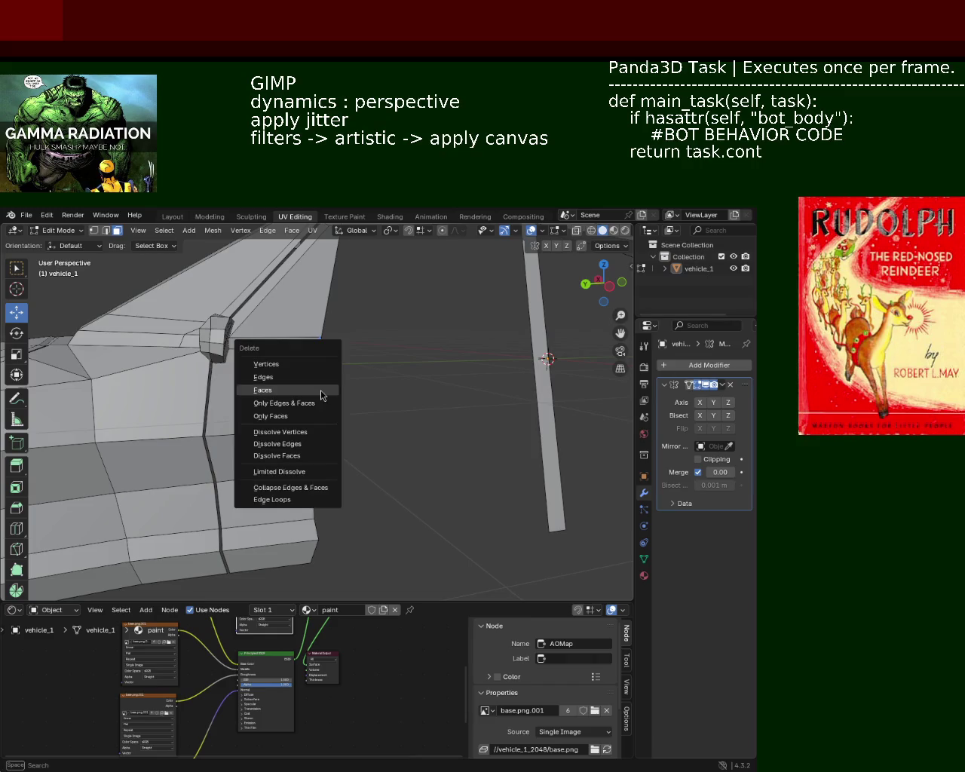
click(321, 390)
mouse_move(323, 389)
middle_down()
mouse_move(385, 409)
mouse_move(362, 355)
mouse_move(334, 333)
middle_up()
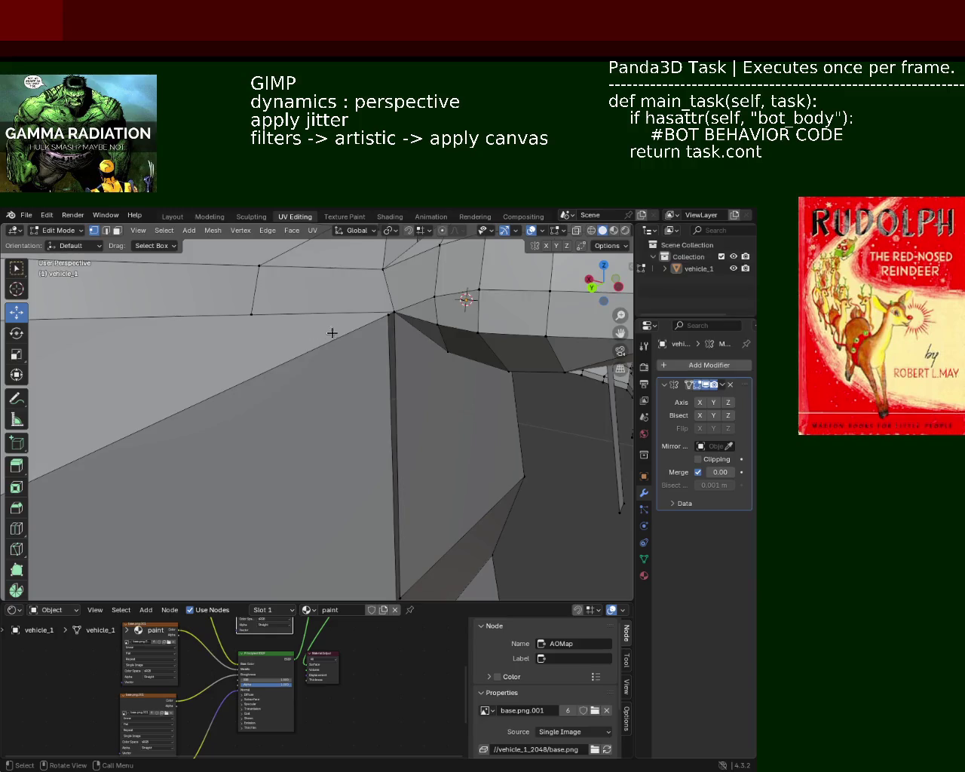
Lower the adjoining diagonal edge slightly along Z
click(378, 316)
drag(389, 291, 388, 327)
mouse_move(387, 328)
middle_down()
mouse_move(354, 401)
mouse_move(350, 394)
middle_up()
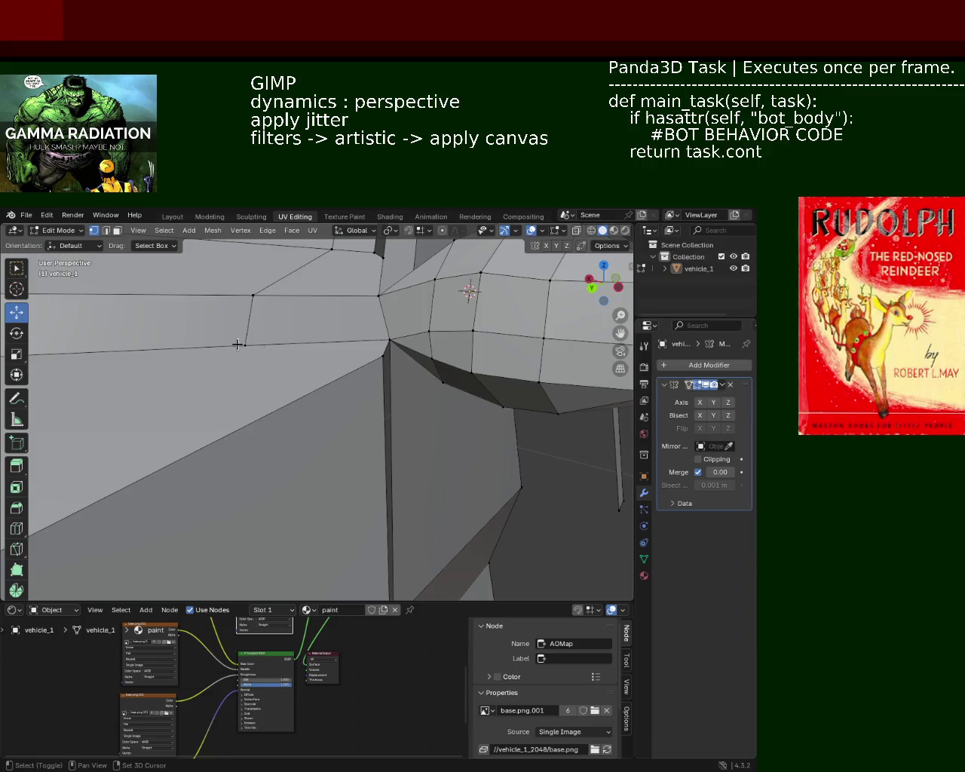
Select seam vertices and inspect the rounded bump and body-side post
click(294, 347)
shift+click(374, 355)
click(375, 354)
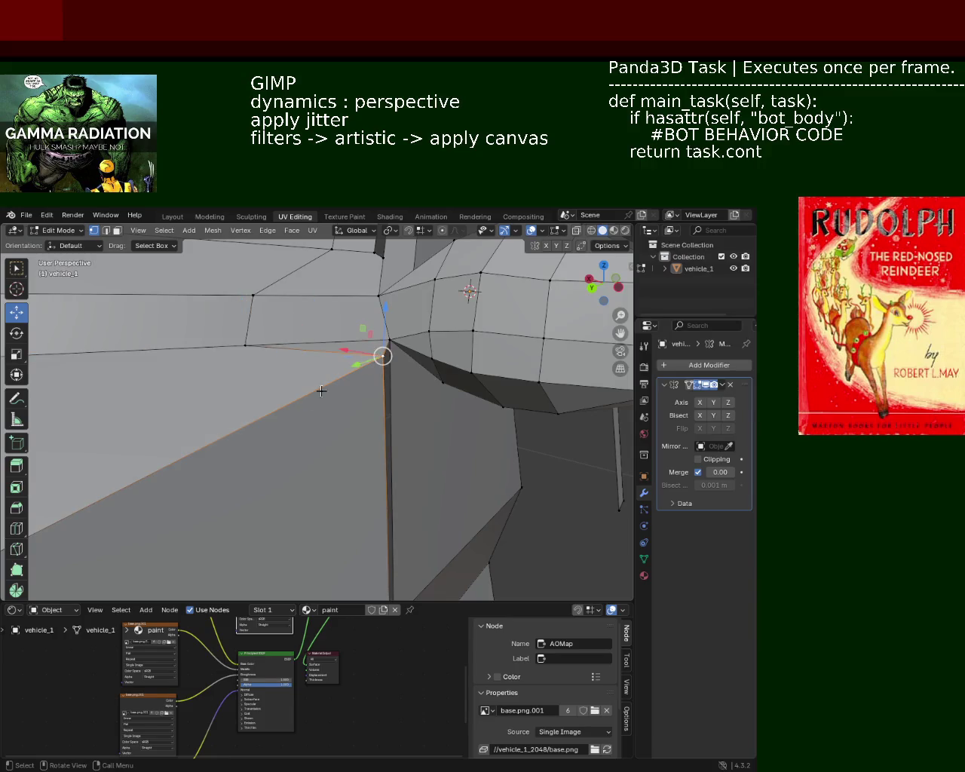
mouse_move(301, 377)
middle_down()
mouse_move(291, 394)
mouse_move(270, 338)
middle_up()
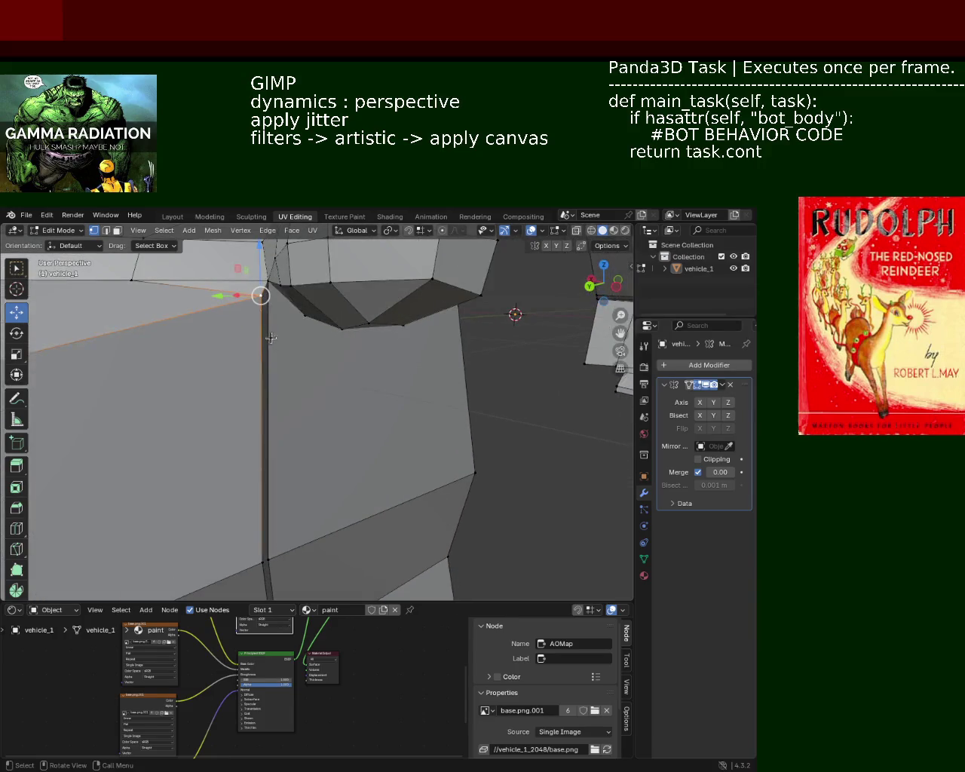
click(339, 377)
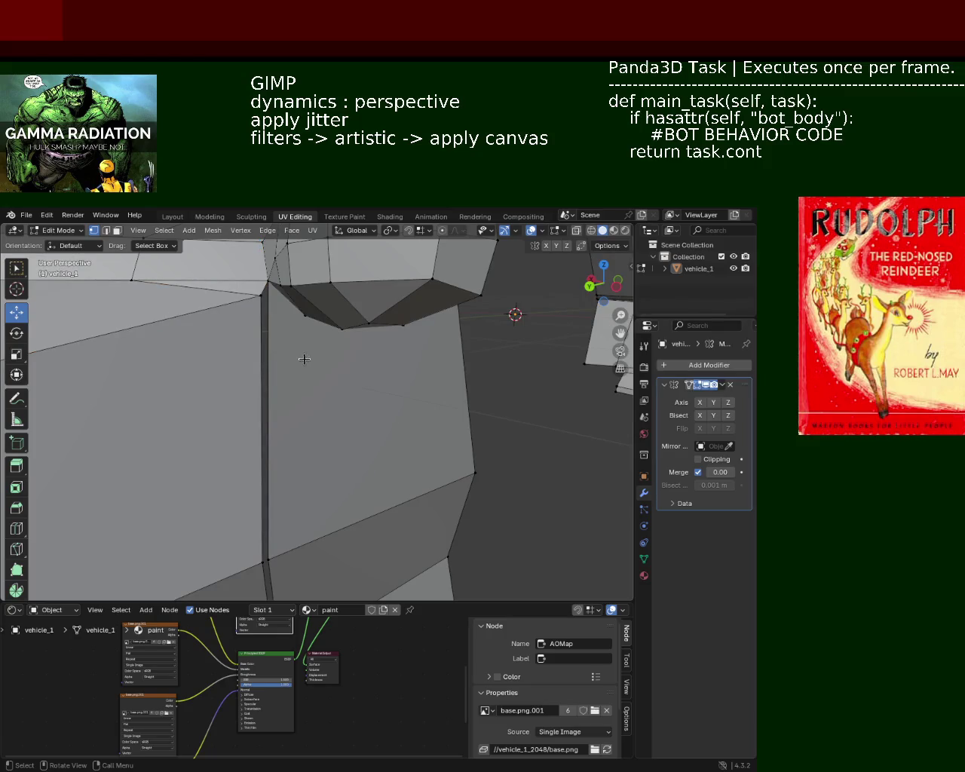
middle_drag(304, 359, 330, 381)
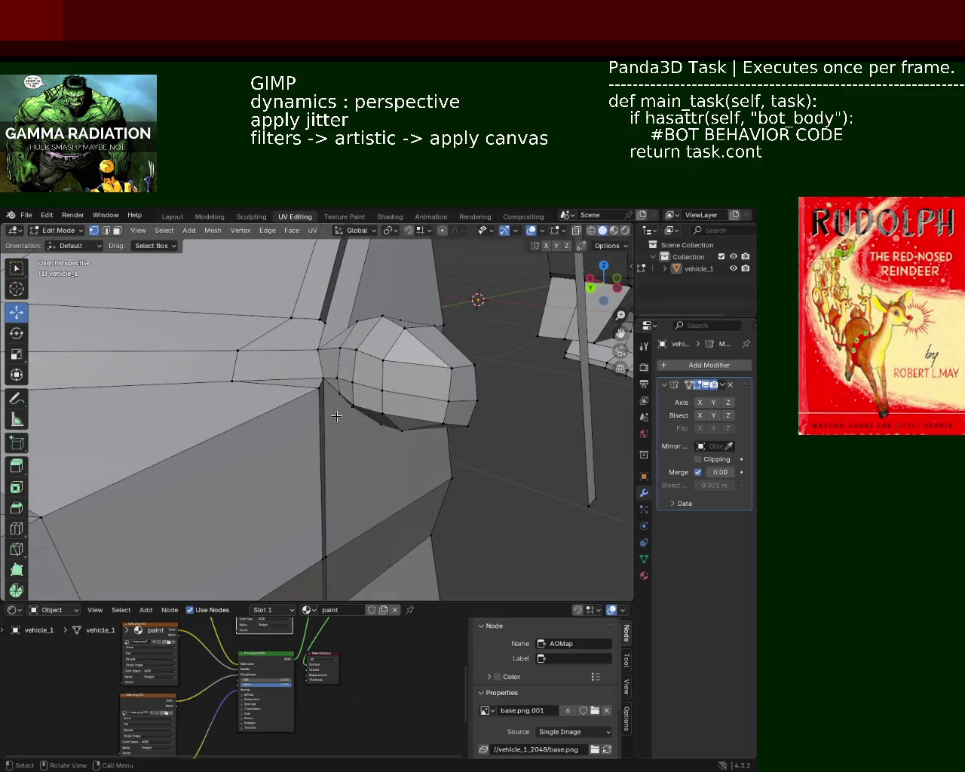
mouse_move(346, 419)
middle_down()
mouse_move(304, 426)
mouse_move(257, 372)
mouse_move(341, 400)
mouse_move(336, 375)
middle_up()
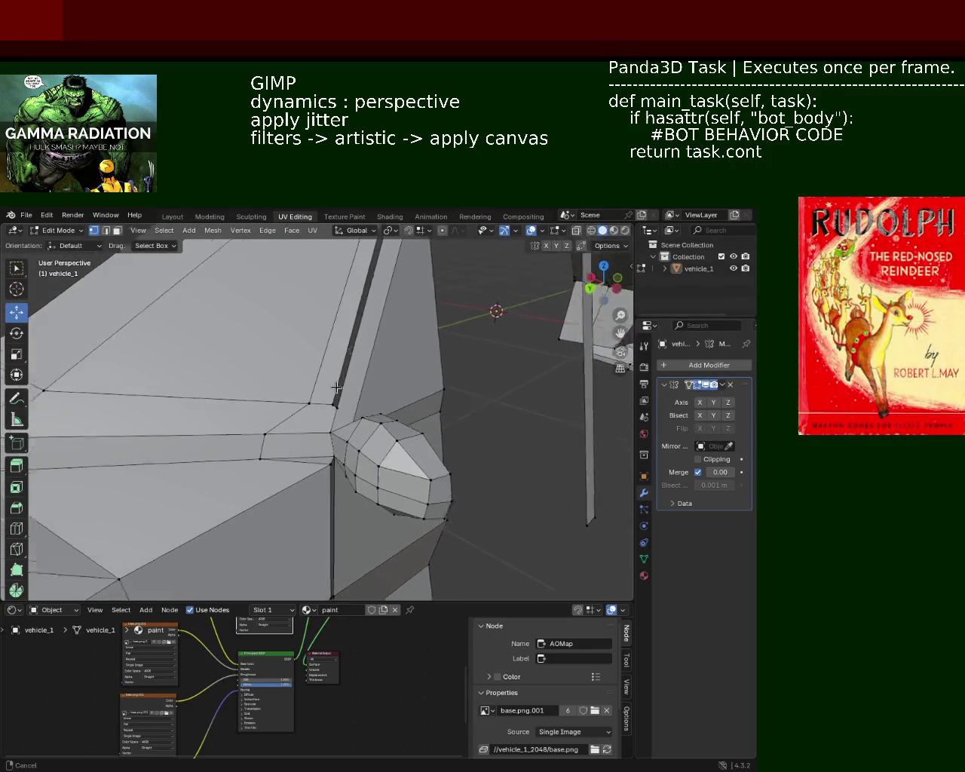
Raise a rail-corner vertex slightly along Z and shift a dark-strip vertex along X
scroll(336, 397, up, 2)
click(345, 399)
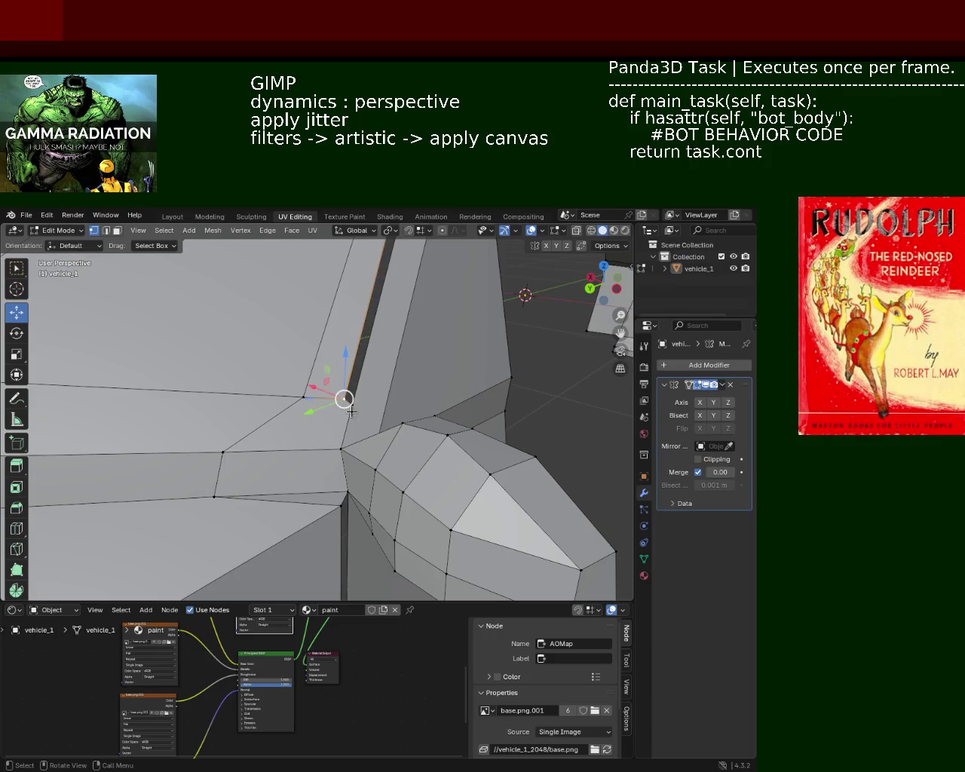
mouse_move(346, 370)
mouse_down()
mouse_move(345, 352)
mouse_move(291, 393)
mouse_up()
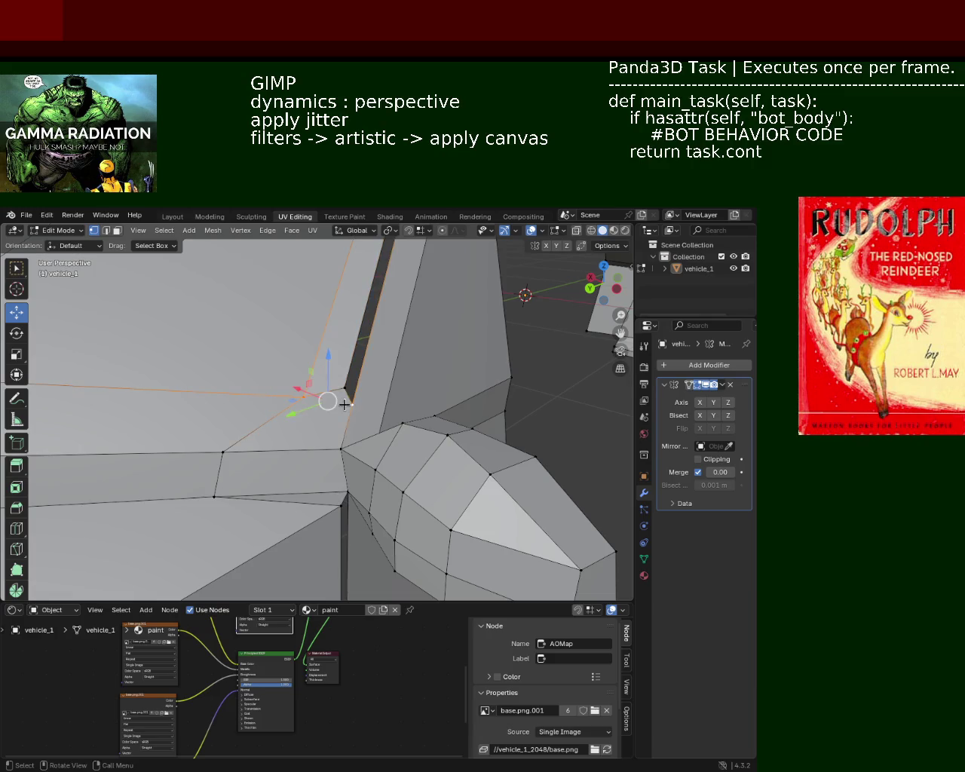
mouse_move(328, 370)
middle_down()
mouse_move(348, 446)
mouse_move(262, 409)
middle_up()
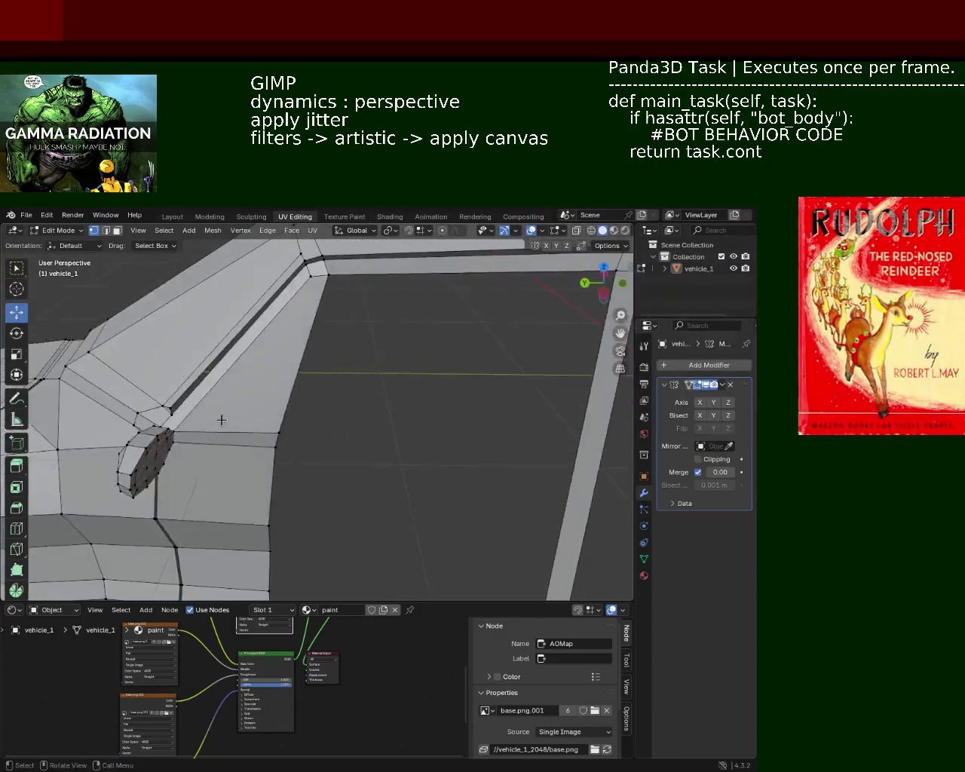
scroll(261, 409, up, 3)
scroll(261, 409, up, 3)
click(252, 448)
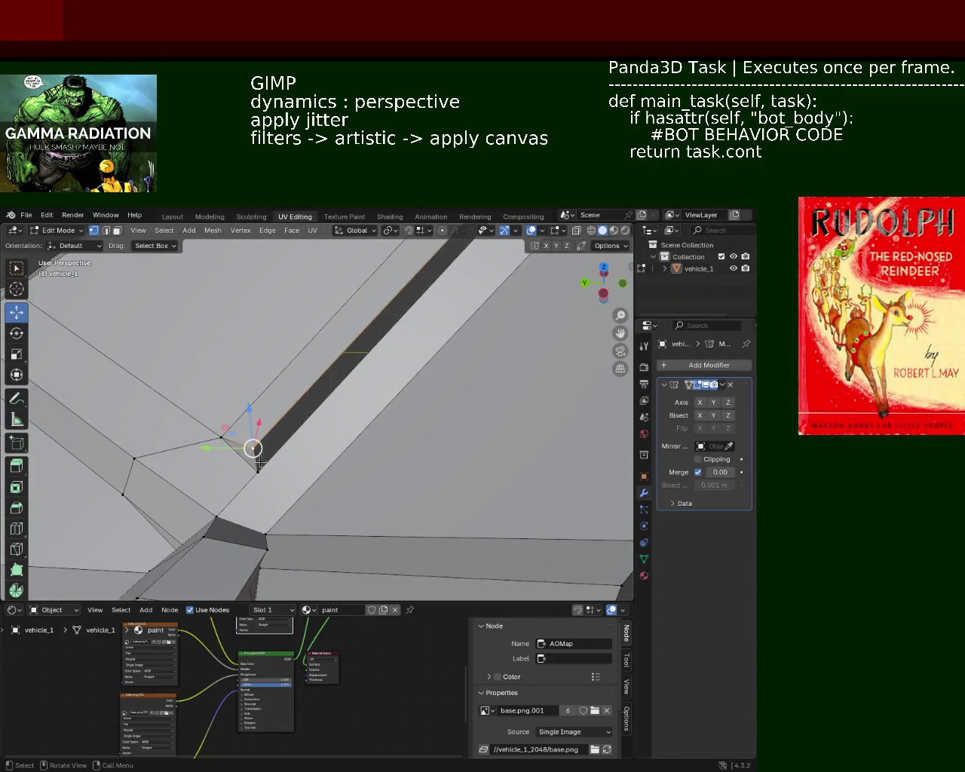
mouse_move(224, 443)
middle_down()
mouse_move(396, 442)
mouse_move(415, 426)
middle_up()
key(g)
key(x)
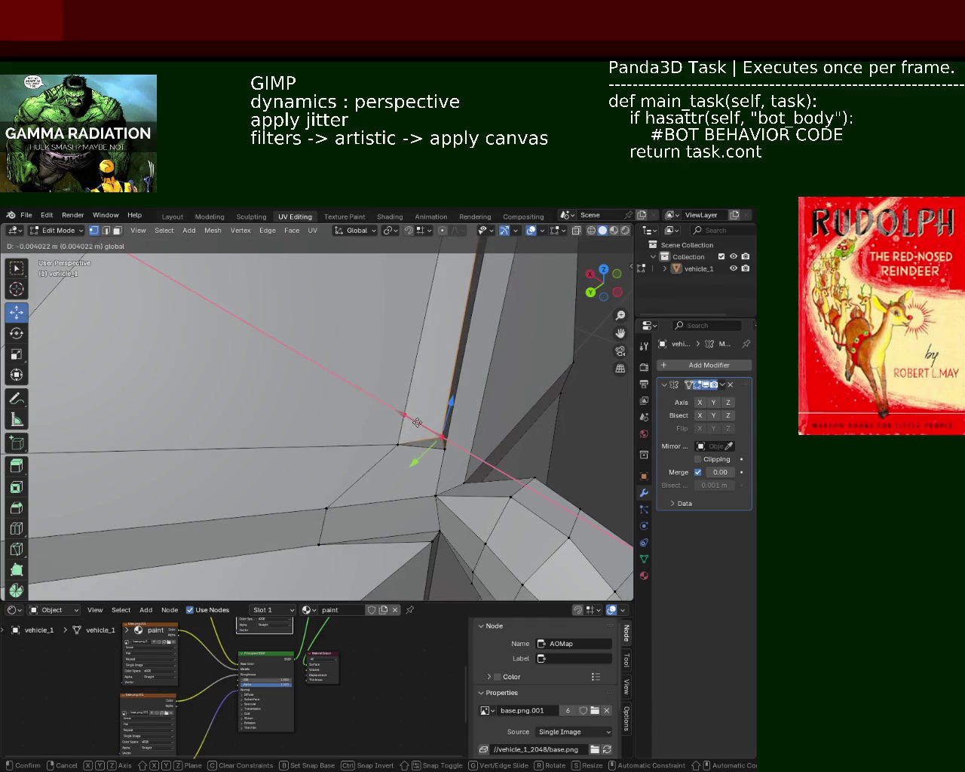
click(437, 436)
Subdivide the short corner edge by the groove bend and slide the new vertex toward the corner
mouse_move(475, 368)
middle_down()
mouse_move(453, 399)
mouse_move(402, 310)
mouse_move(338, 330)
mouse_move(339, 289)
mouse_move(324, 394)
mouse_move(334, 431)
mouse_move(345, 364)
mouse_move(355, 377)
mouse_move(403, 384)
middle_up()
shift+click(407, 389)
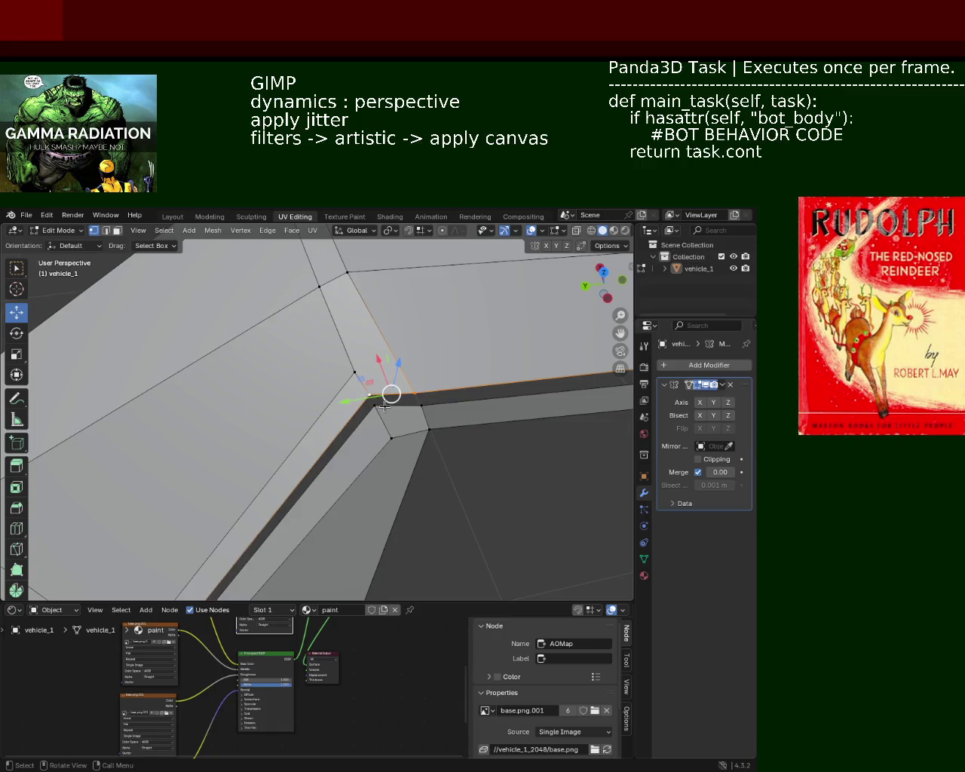
click(354, 372)
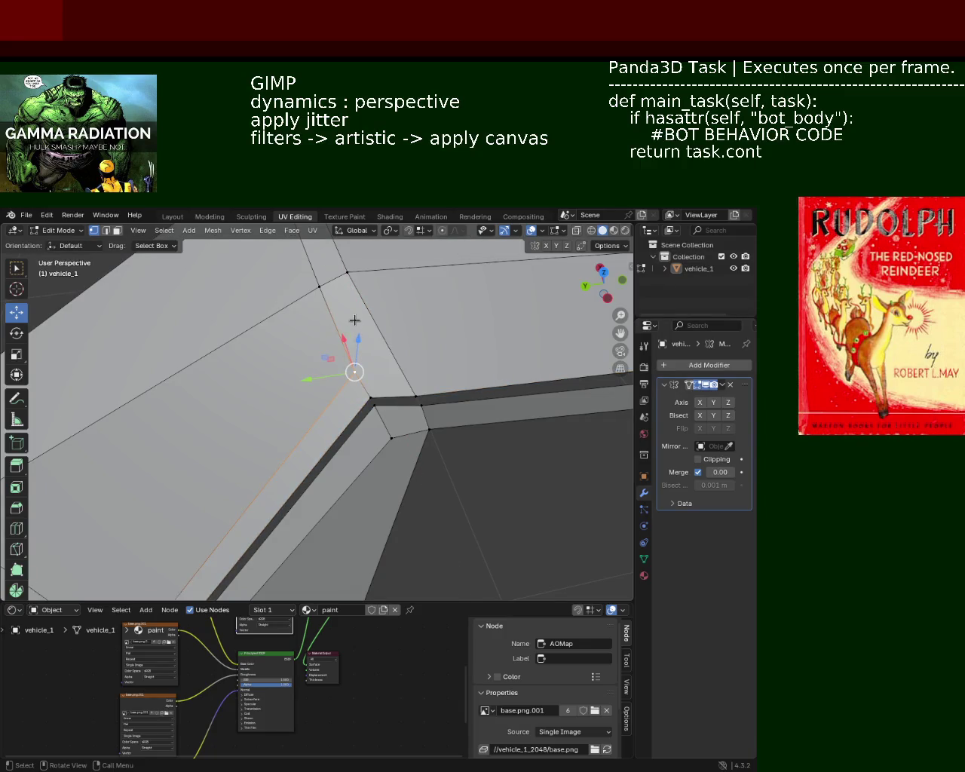
mouse_move(342, 386)
middle_down()
mouse_move(415, 340)
mouse_move(415, 355)
mouse_move(396, 366)
middle_up()
click(376, 357)
click(366, 278)
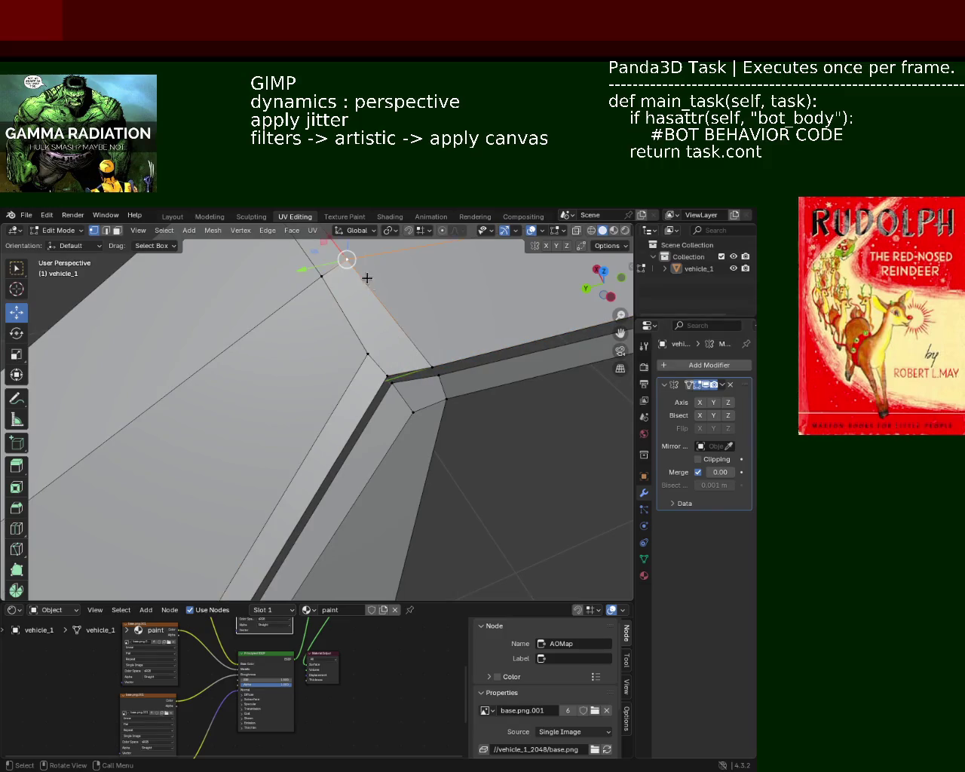
shift+click(429, 362)
right_click(426, 355)
click(400, 343)
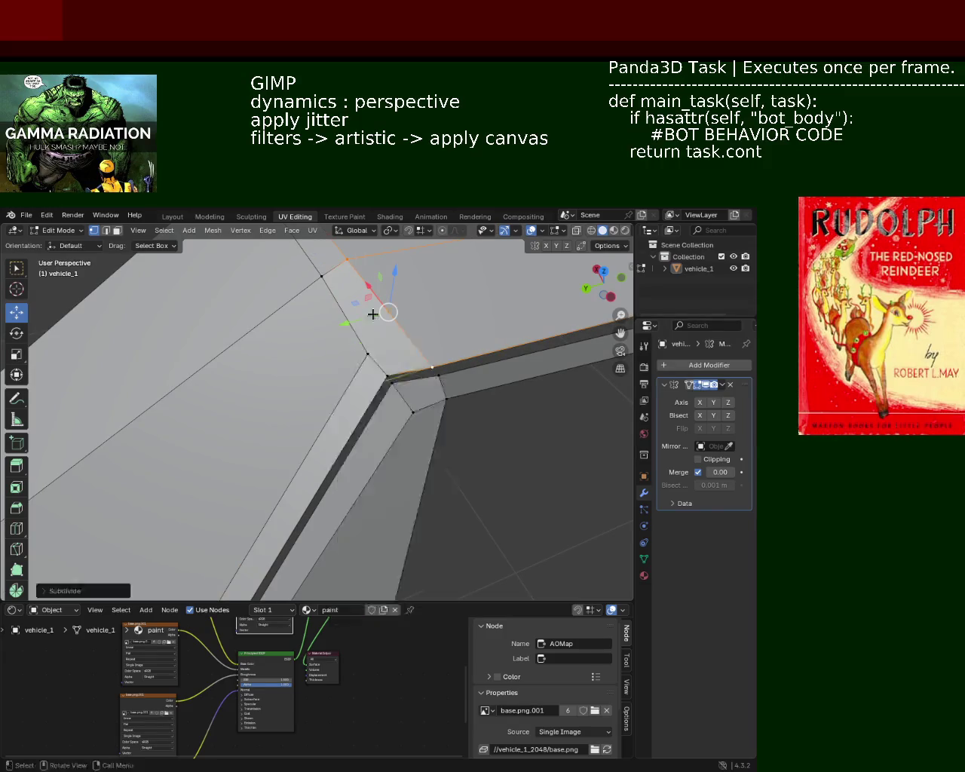
key(shift+v)
click(379, 360)
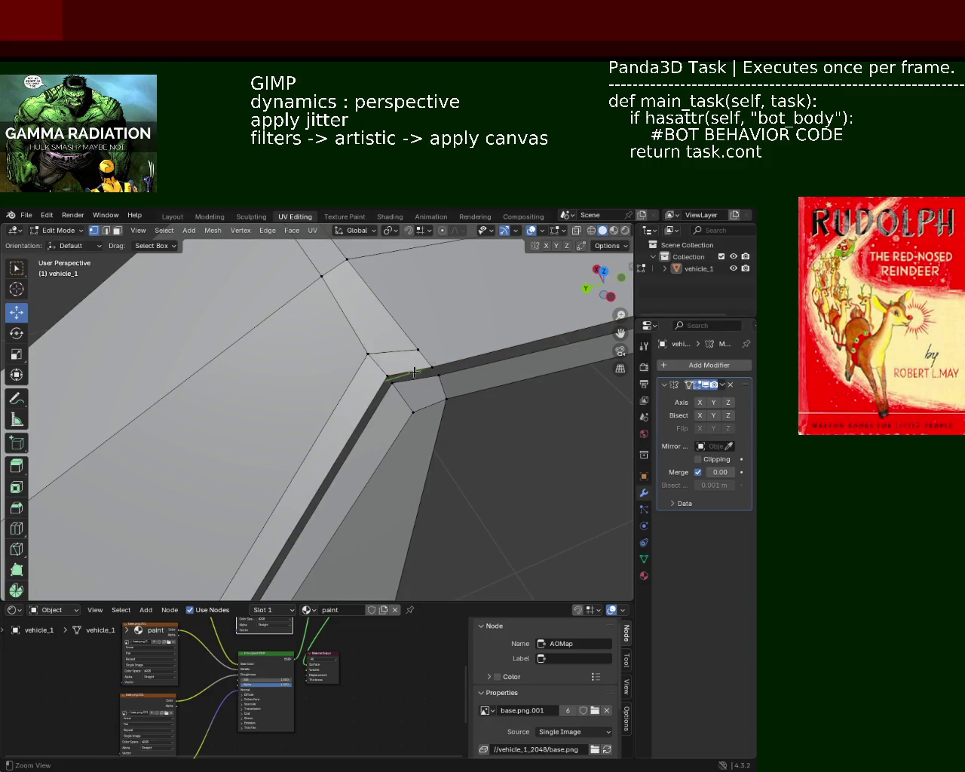
mouse_move(377, 360)
middle_down()
mouse_move(345, 304)
mouse_move(366, 335)
middle_up()
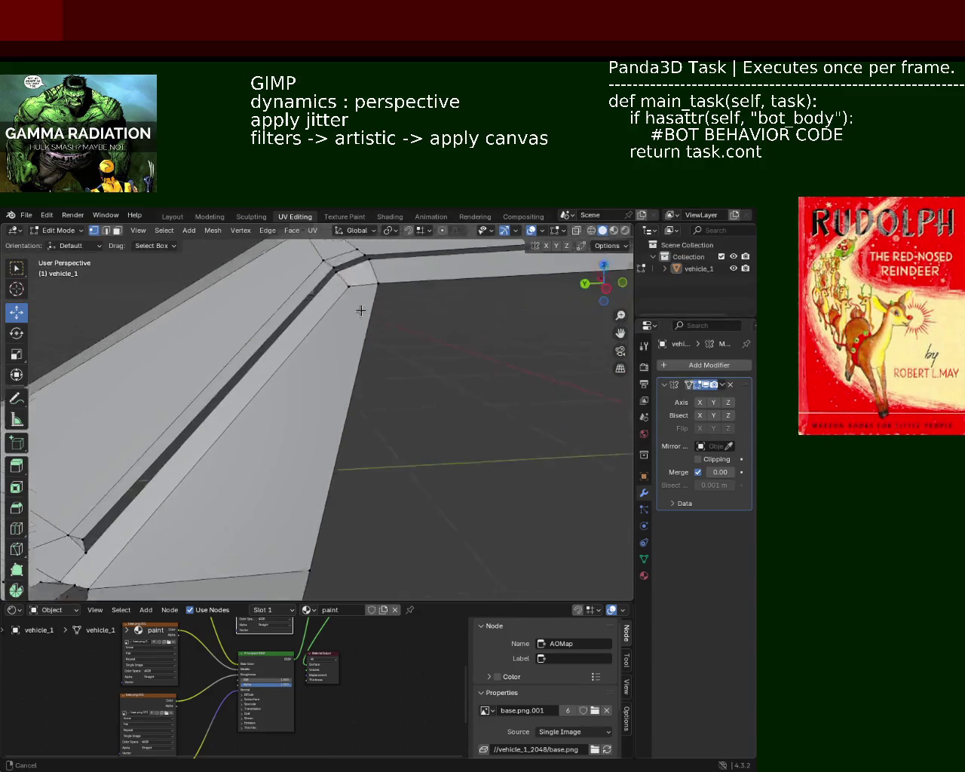
Raise a rail-corner vertex slightly along Z, then select a second corner vertex
click(366, 335)
mouse_move(369, 310)
mouse_down()
mouse_move(347, 262)
mouse_move(346, 294)
mouse_up()
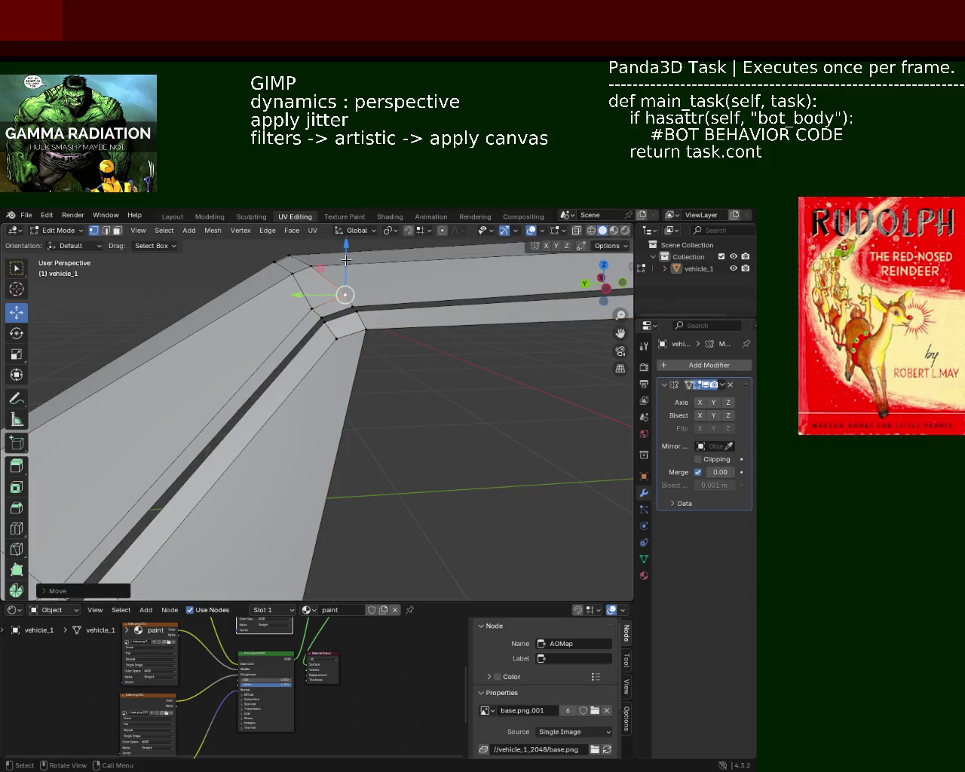
click(310, 264)
click(313, 310)
key(g)
key(y)
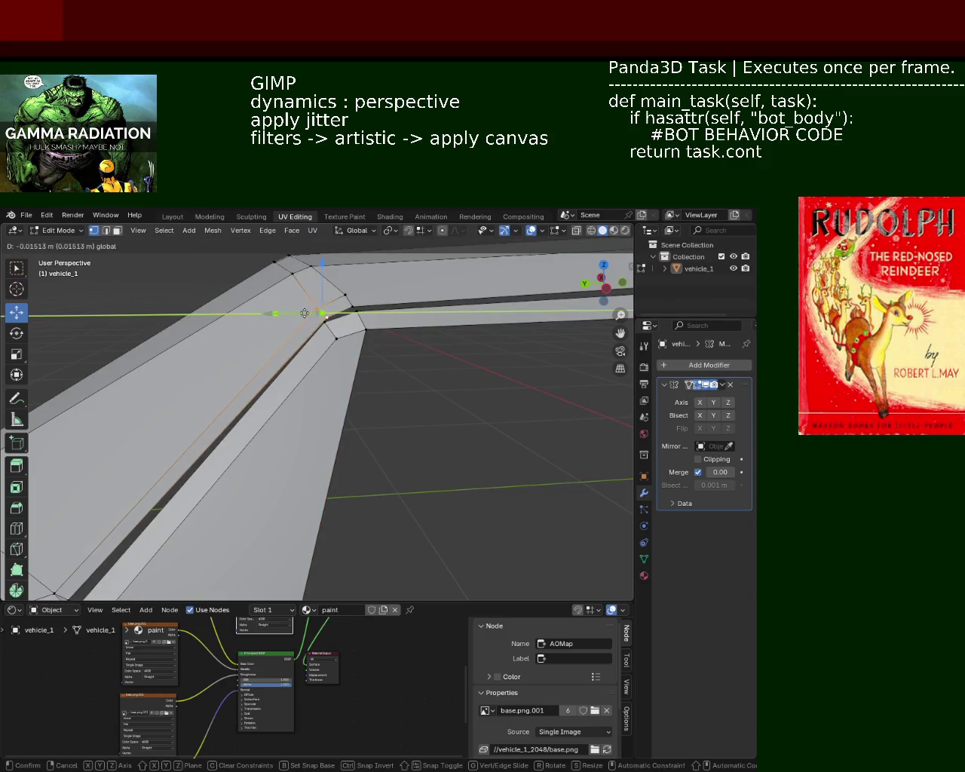
key(Return)
key(g)
key(z)
right_click(316, 291)
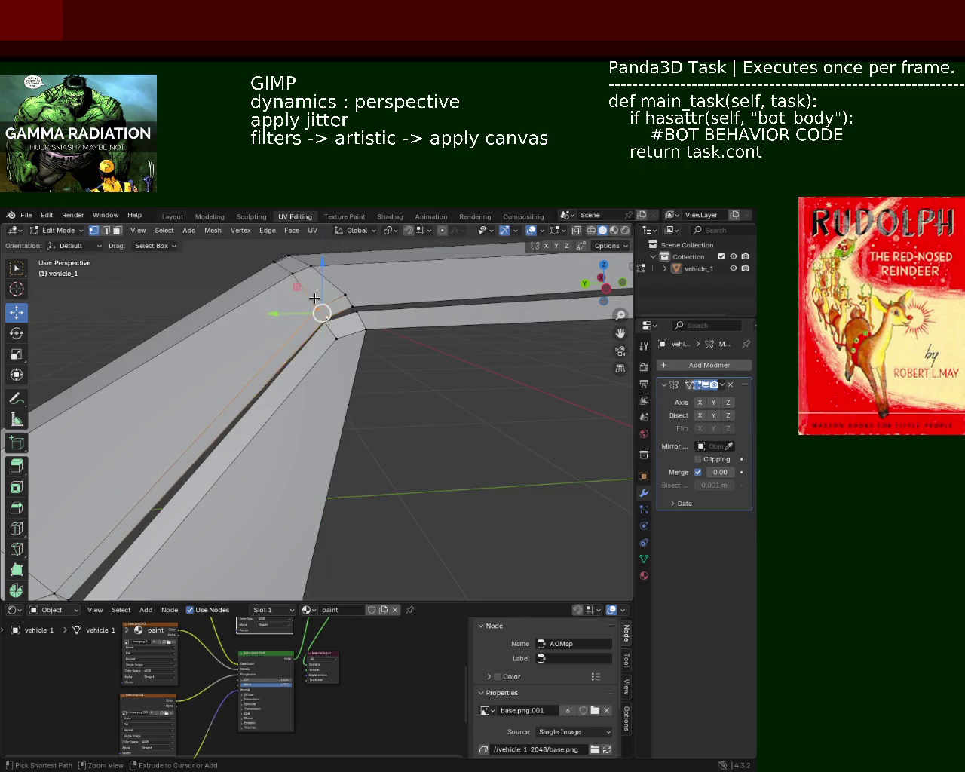
middle_drag(296, 294, 299, 305)
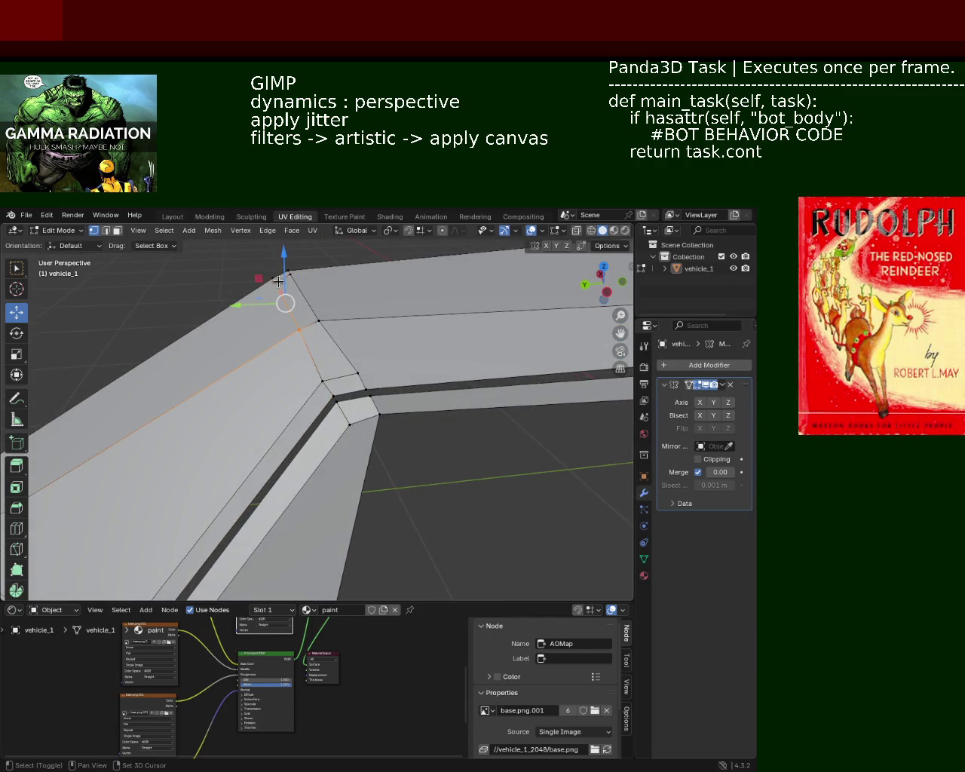
Align the second corner vertex along Y with several fine moves and save vehicle_1.blend
key(g)
key(y)
click(259, 295)
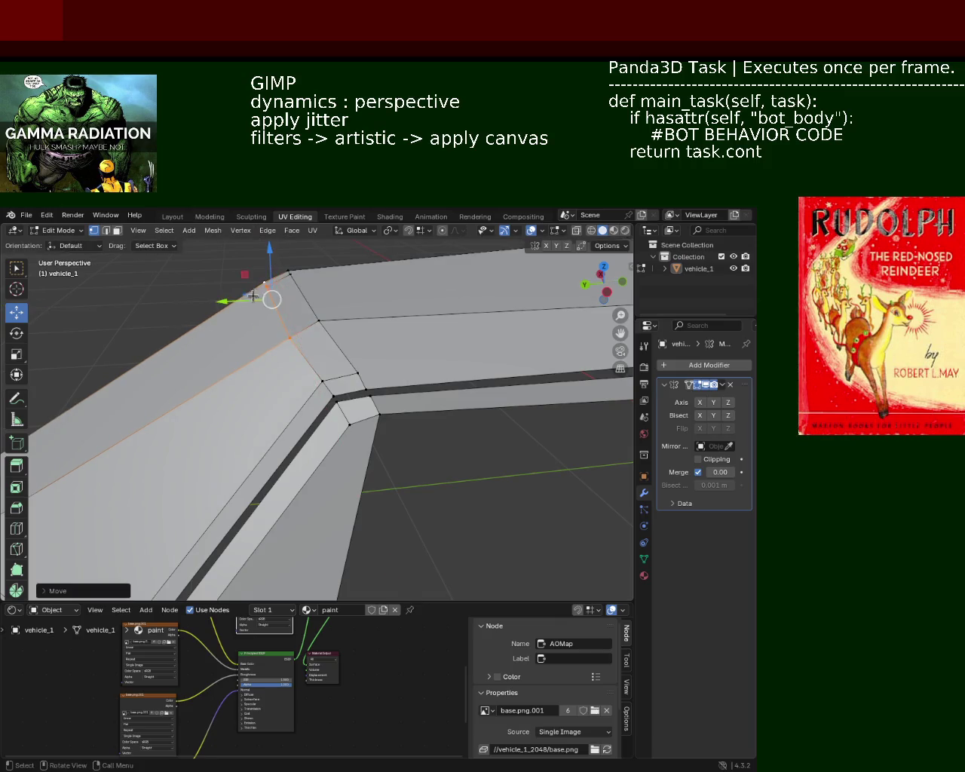
key(g)
key(y)
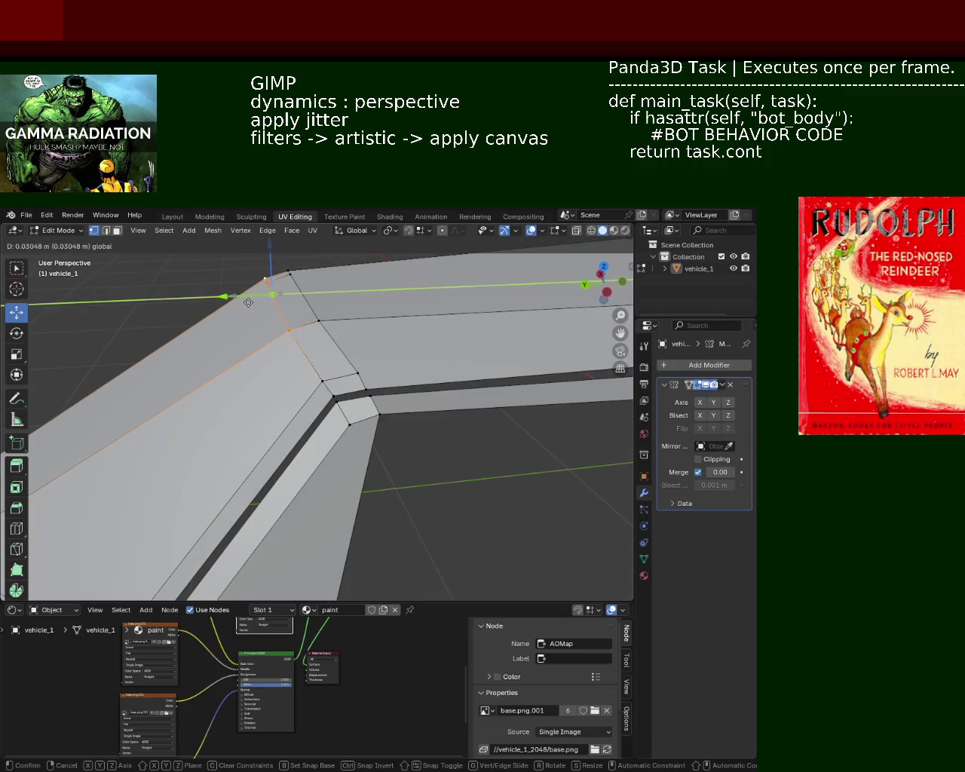
click(269, 259)
key(g)
key(y)
click(269, 259)
key(g)
key(y)
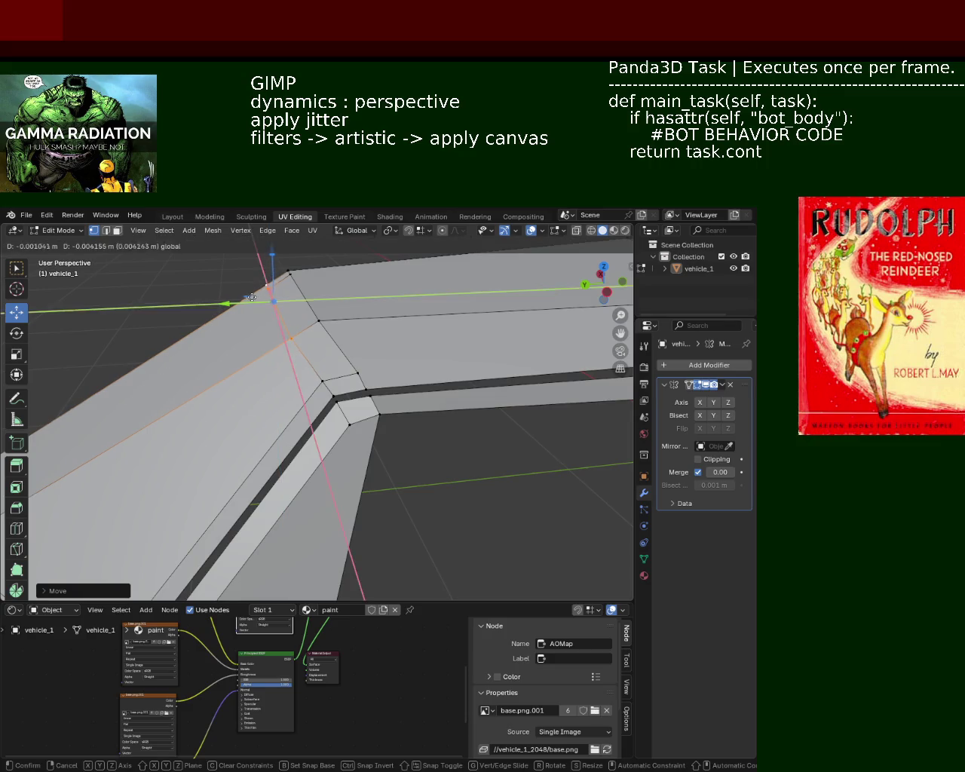
click(256, 298)
key(ctrl+s)
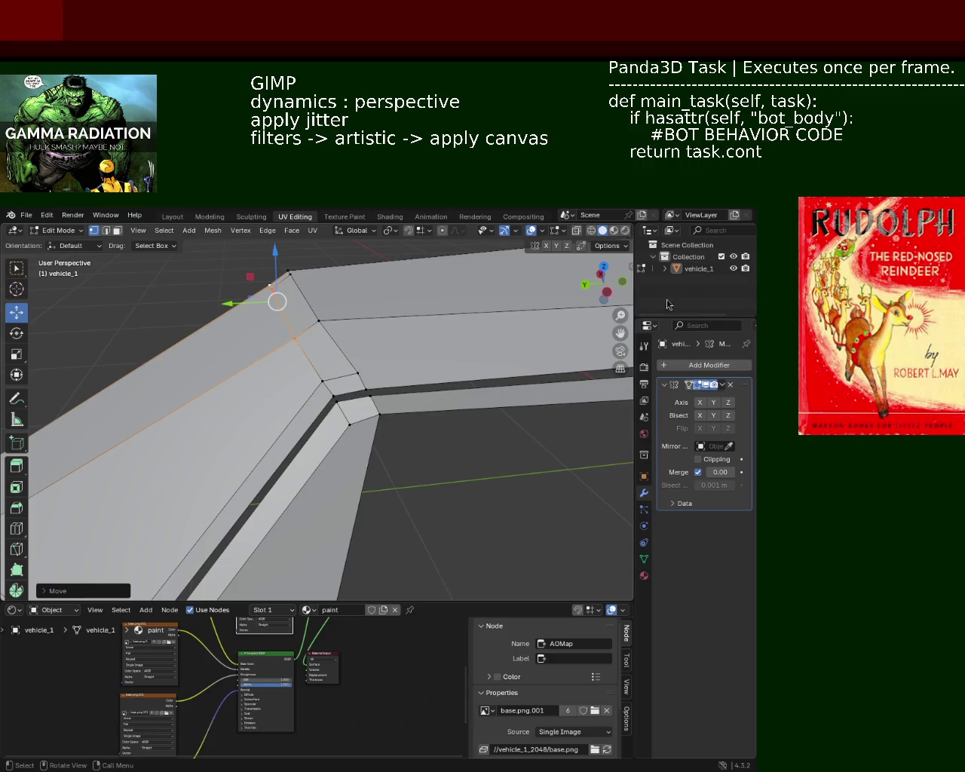
mouse_move(317, 362)
middle_down()
mouse_move(454, 379)
mouse_move(423, 374)
mouse_move(459, 370)
mouse_move(400, 324)
mouse_move(339, 325)
mouse_move(360, 337)
middle_up()
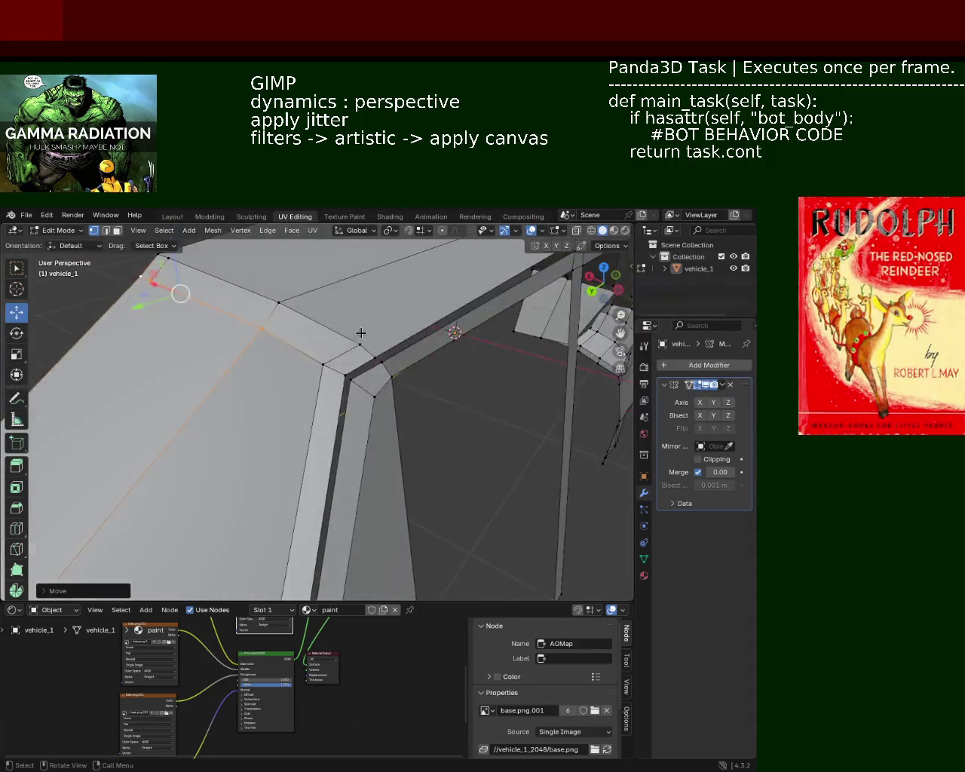
Vertex-slide the roof-corner vertex along its edge instead of moving it freely, then save vehicle_1.blend
click(360, 339)
drag(360, 341, 325, 328)
right_click(325, 329)
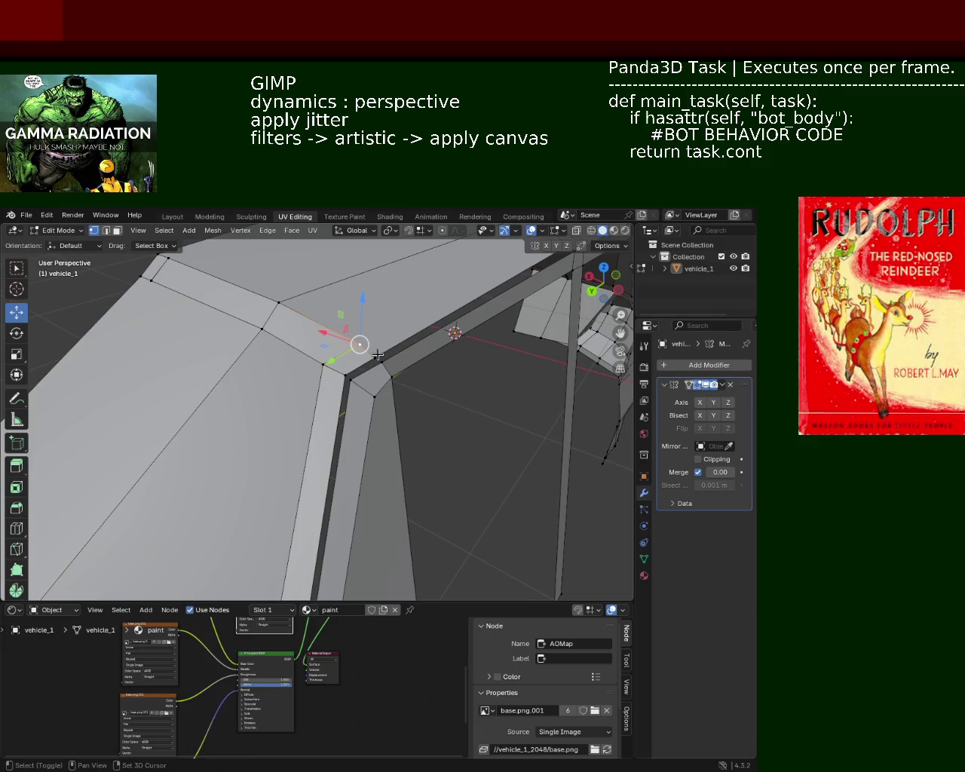
key(shift+v)
click(360, 341)
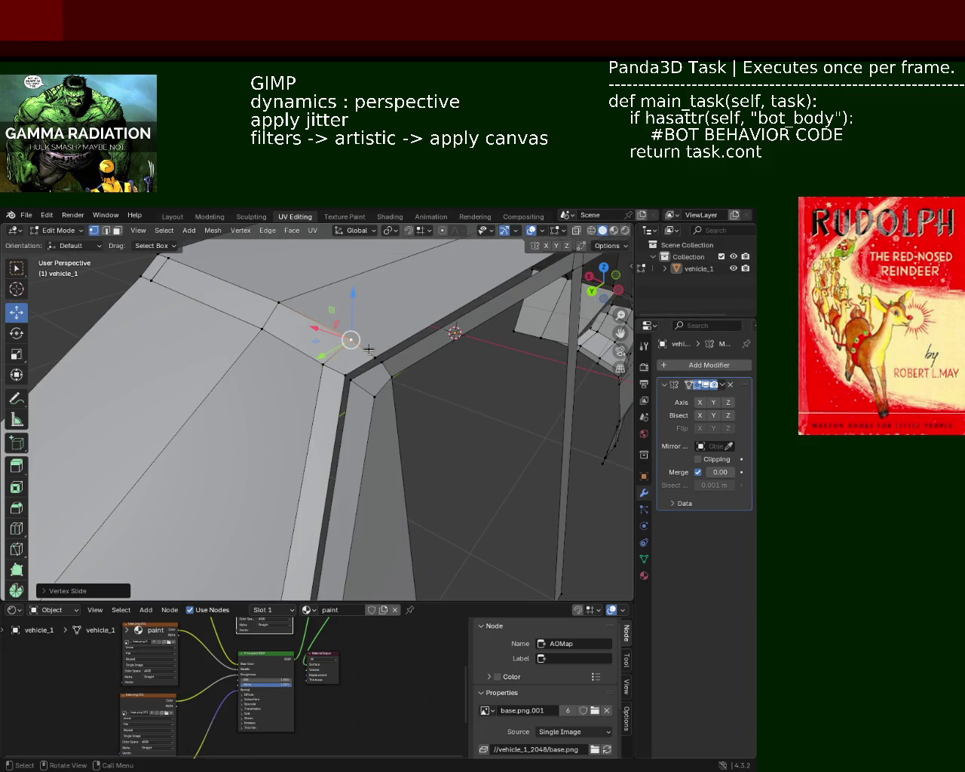
mouse_move(357, 313)
middle_down()
mouse_move(396, 344)
mouse_move(368, 375)
mouse_move(387, 396)
mouse_move(278, 426)
mouse_move(370, 445)
middle_up()
key(ctrl+s)
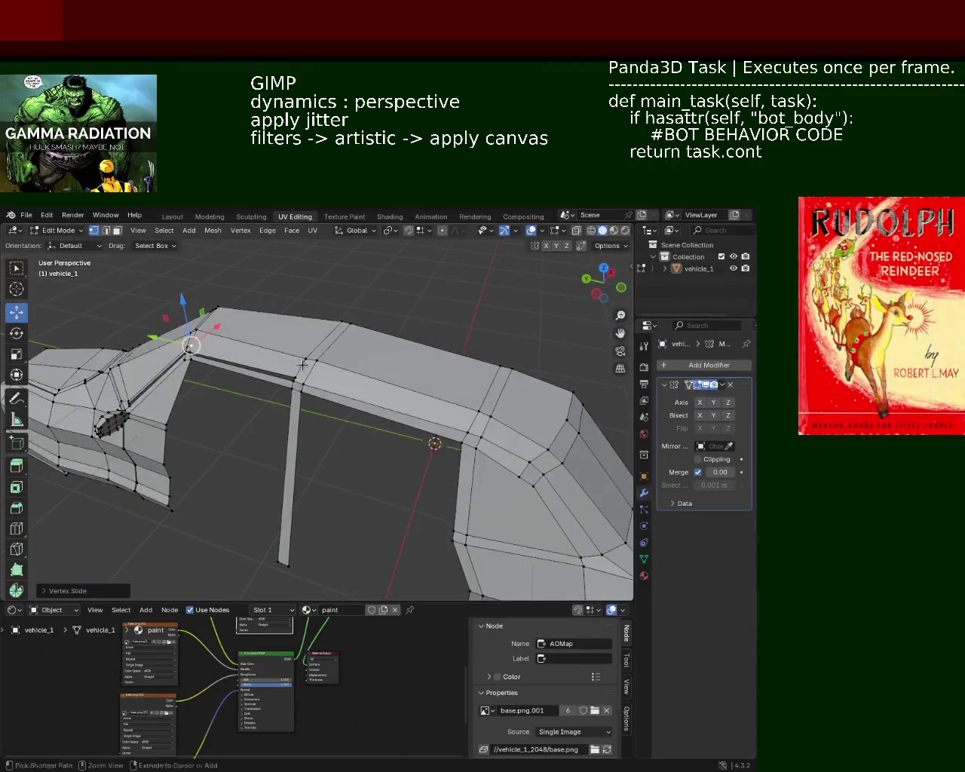
Nudge the roof vertex above the pillar slightly along X
scroll(370, 445, up, 1)
scroll(276, 328, up, 1)
scroll(368, 369, up, 2)
shift+middle_drag(368, 369, 295, 339)
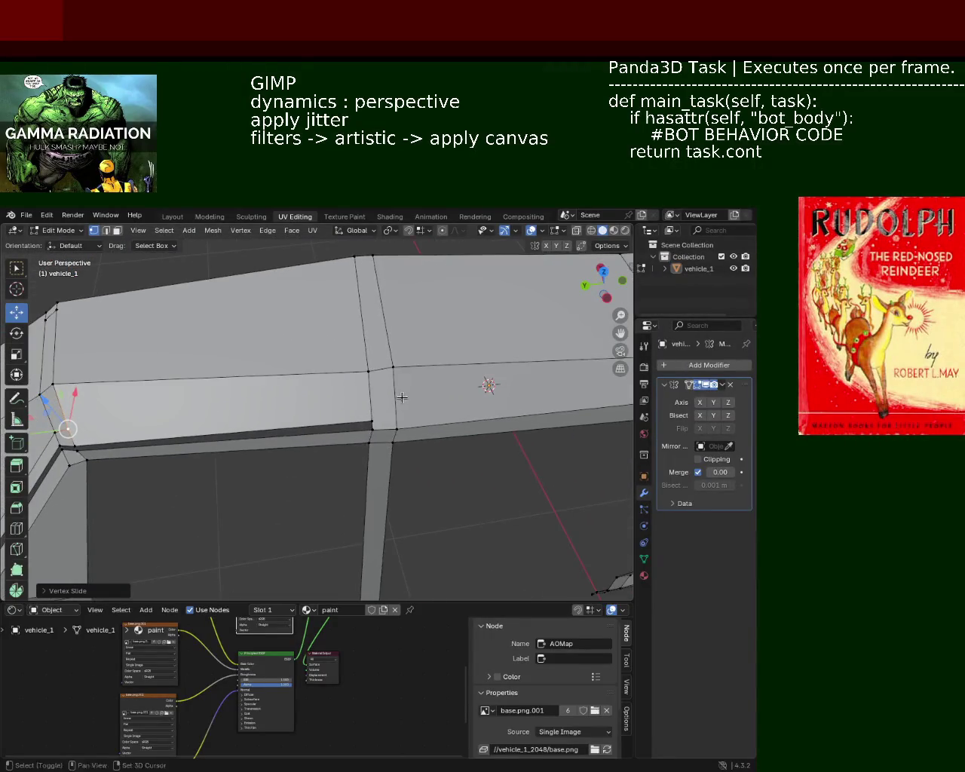
shift+click(371, 419)
drag(364, 387, 364, 393)
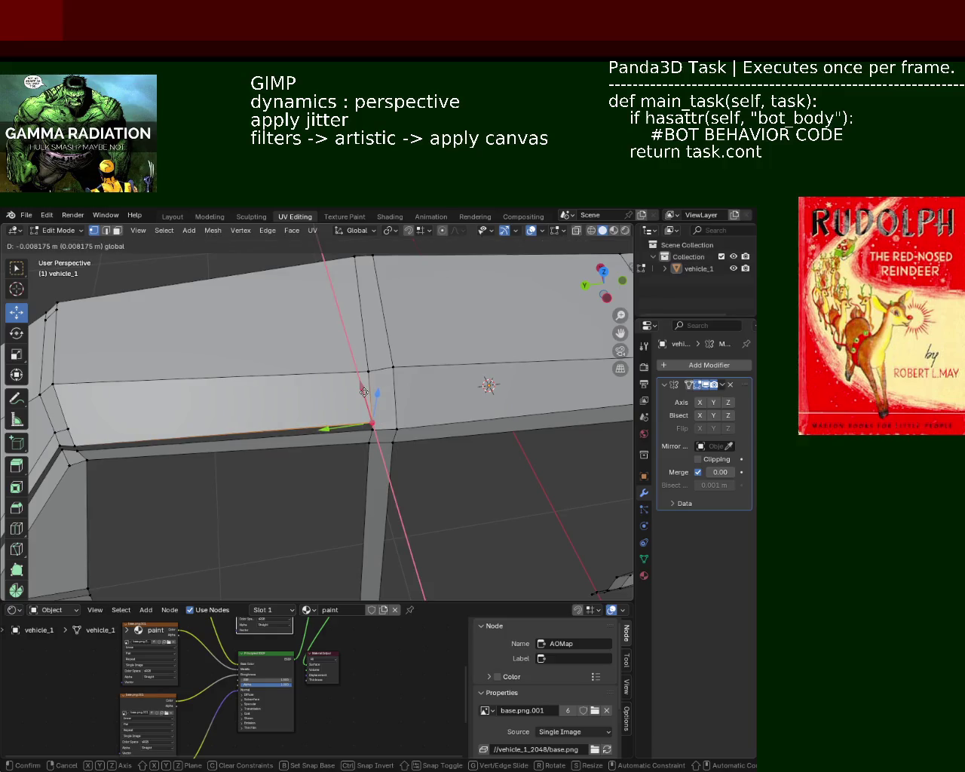
mouse_move(267, 392)
middle_down()
mouse_move(364, 349)
mouse_move(405, 366)
middle_up()
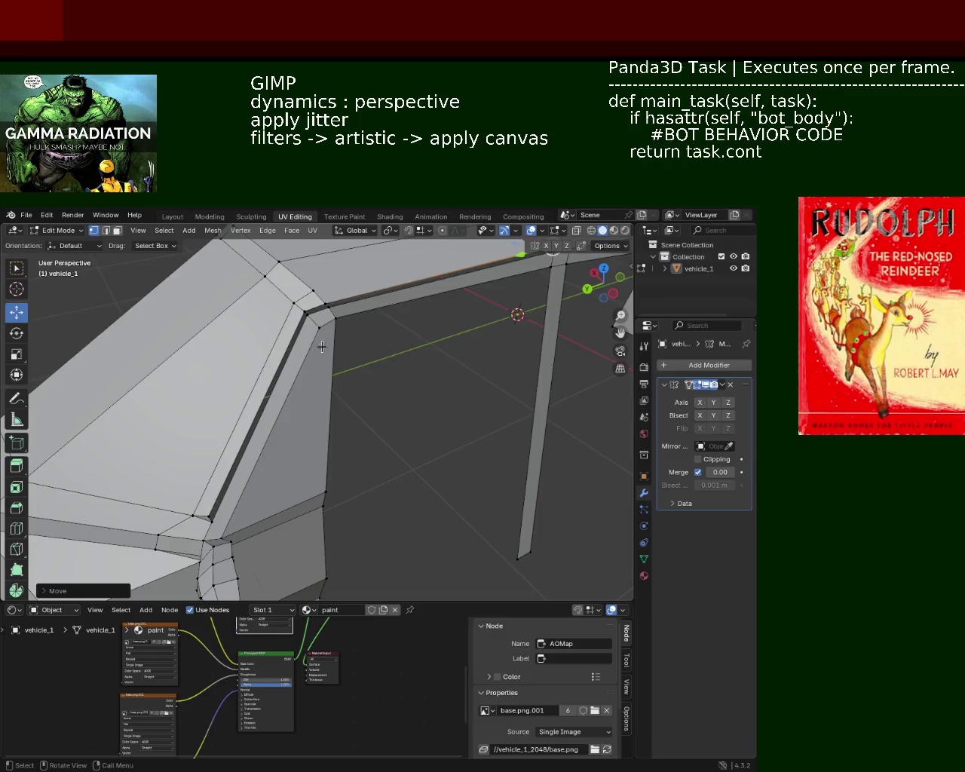
mouse_move(322, 346)
middle_down()
mouse_move(317, 316)
mouse_move(281, 322)
middle_up()
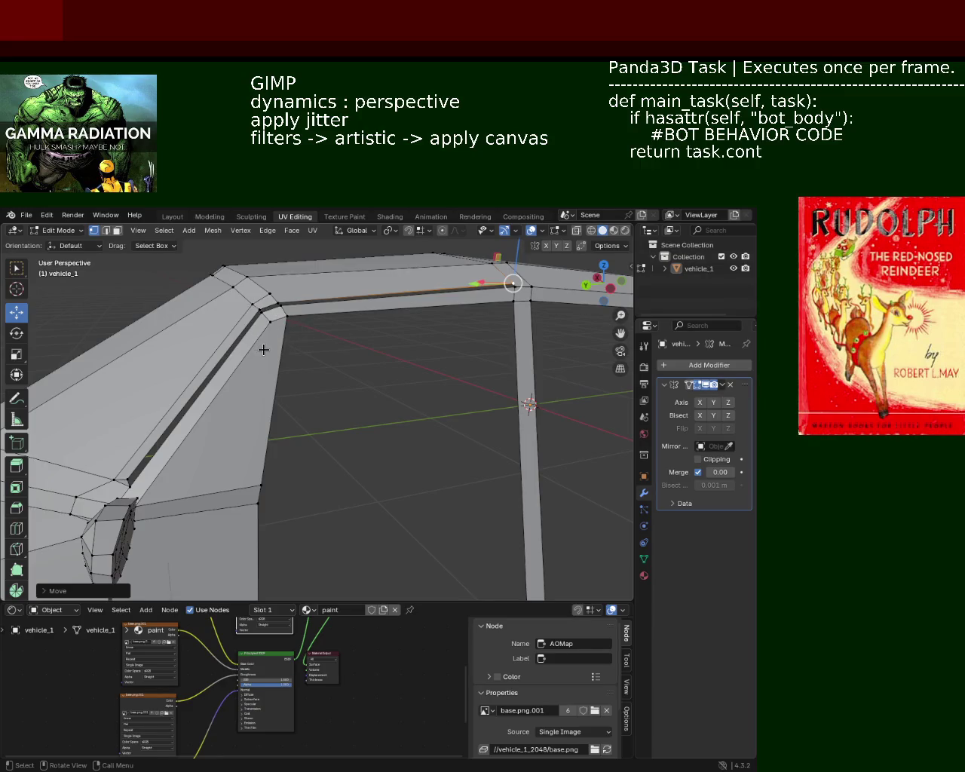
Dissolve the leftover edge near the roof corner in edge select mode
click(106, 230)
click(283, 310)
key(x)
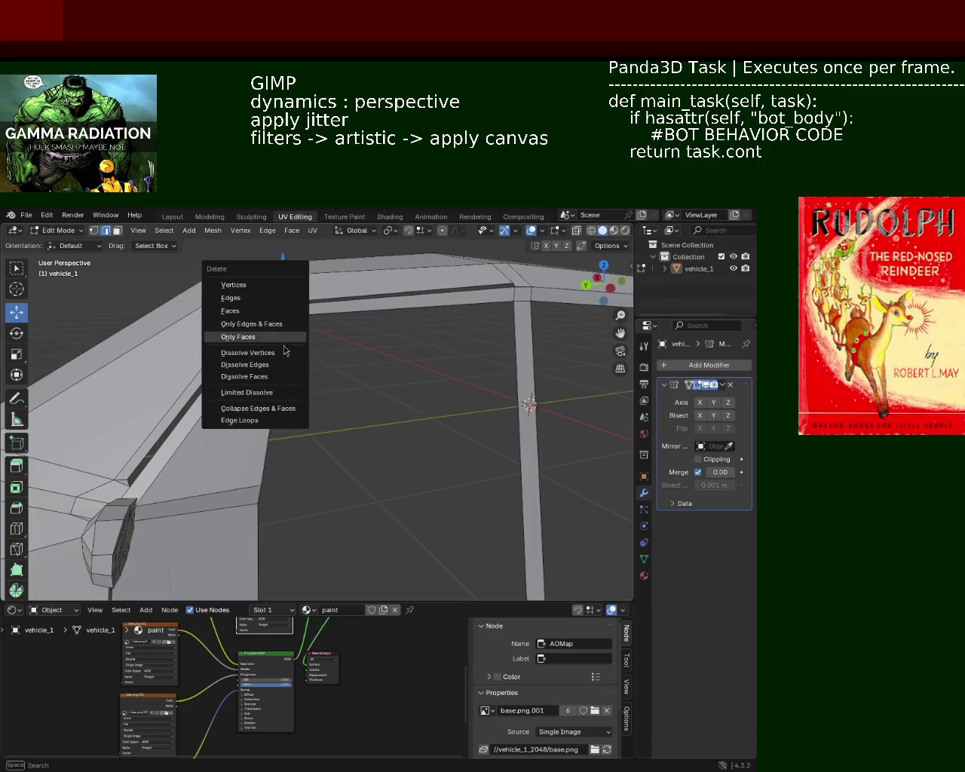
click(285, 367)
mouse_move(323, 349)
middle_down()
mouse_move(494, 348)
mouse_move(334, 334)
mouse_move(228, 345)
mouse_move(252, 383)
mouse_move(263, 325)
middle_up()
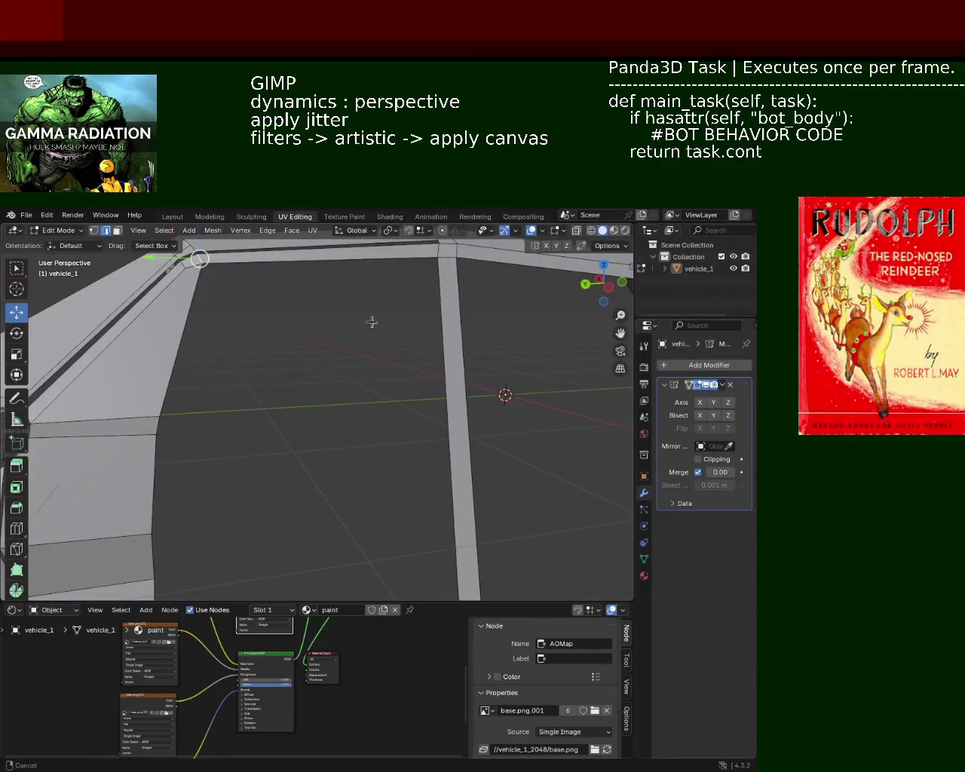
mouse_move(370, 321)
ctrl+middle_down()
mouse_move(347, 401)
mouse_move(320, 420)
mouse_move(327, 382)
mouse_move(315, 391)
mouse_move(288, 383)
mouse_move(314, 396)
mouse_move(316, 370)
mouse_move(272, 408)
mouse_move(382, 415)
mouse_move(344, 483)
mouse_move(337, 404)
mouse_move(313, 402)
ctrl+middle_up()
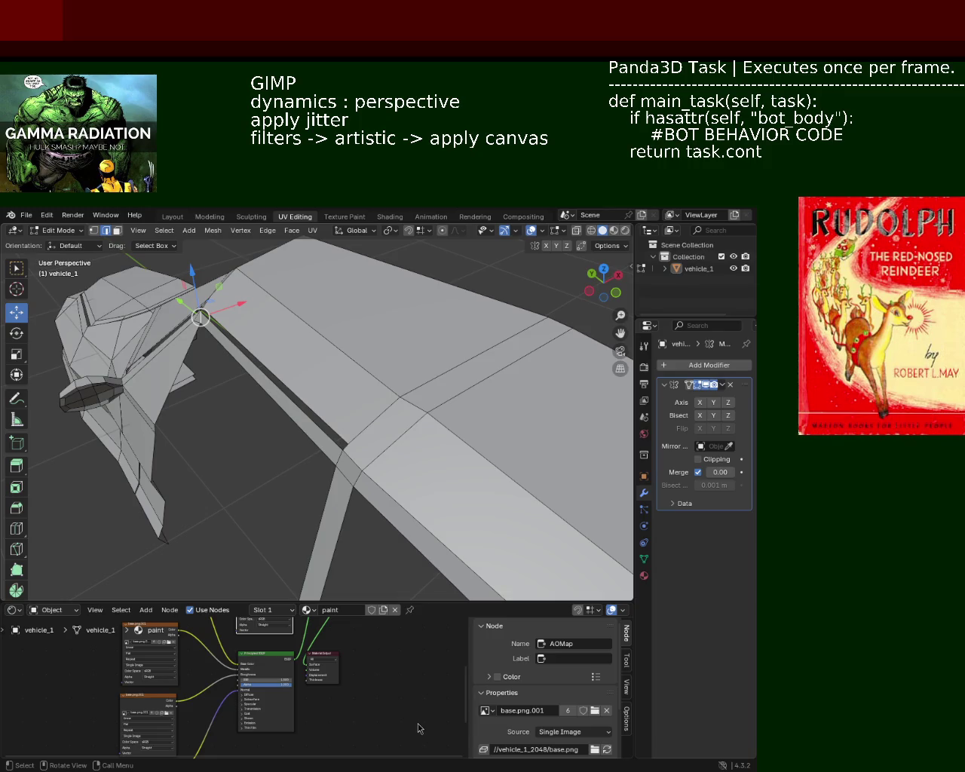
Slide the roof-edge vertex above the front pillar along the roof edge into place
middle_drag(251, 382, 305, 400)
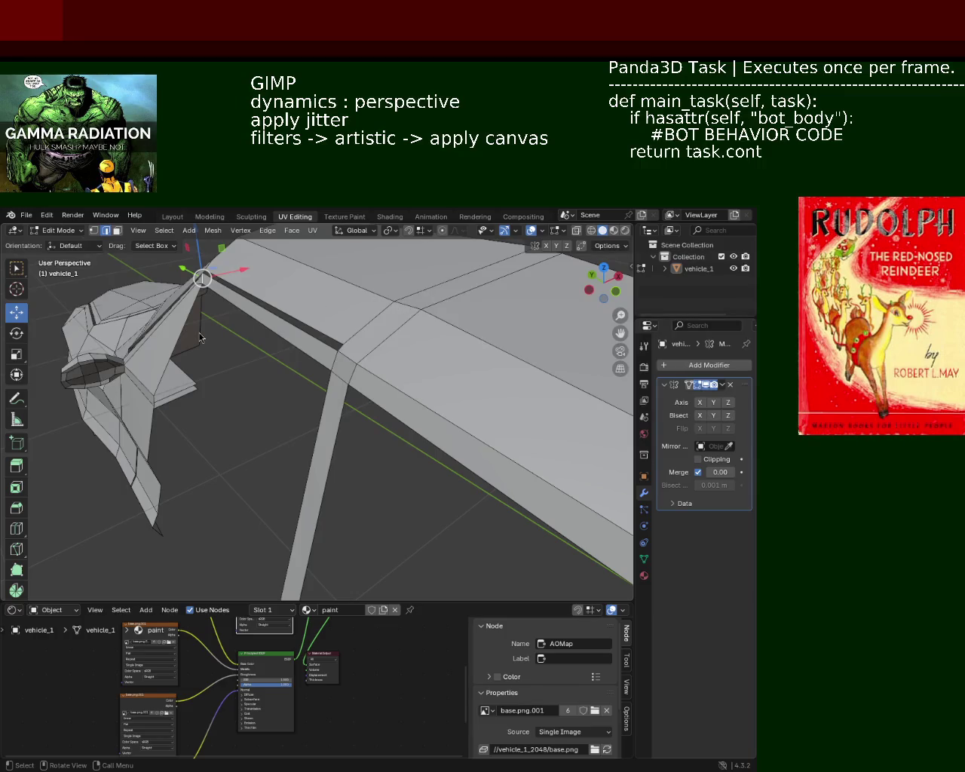
click(94, 231)
click(357, 363)
click(421, 310)
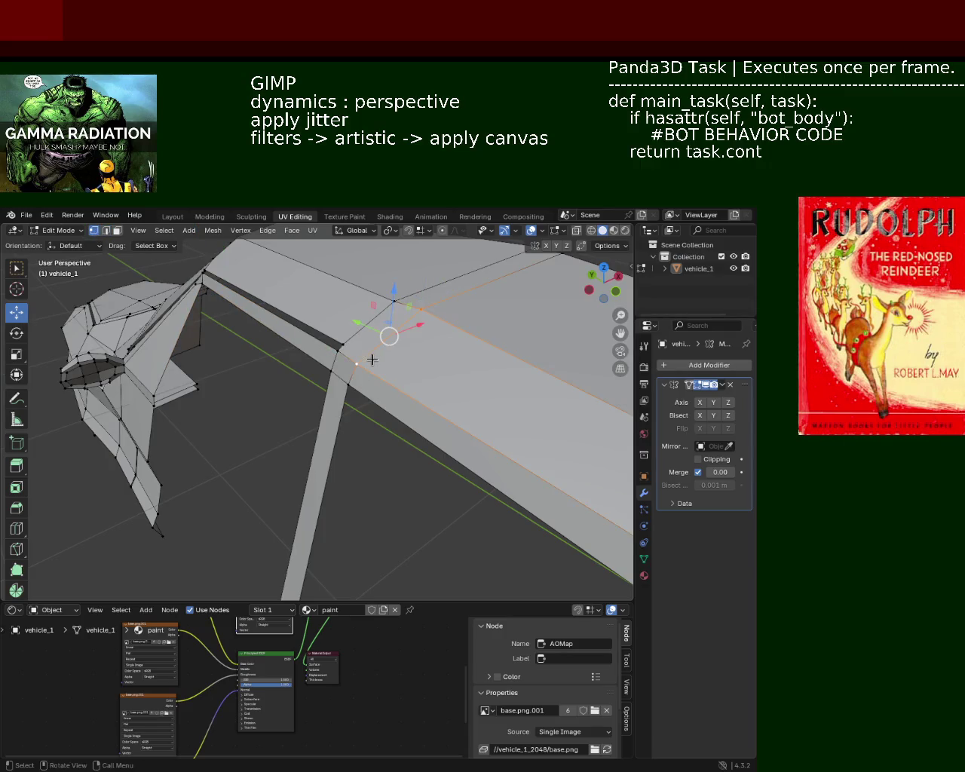
right_click(373, 360)
click(340, 371)
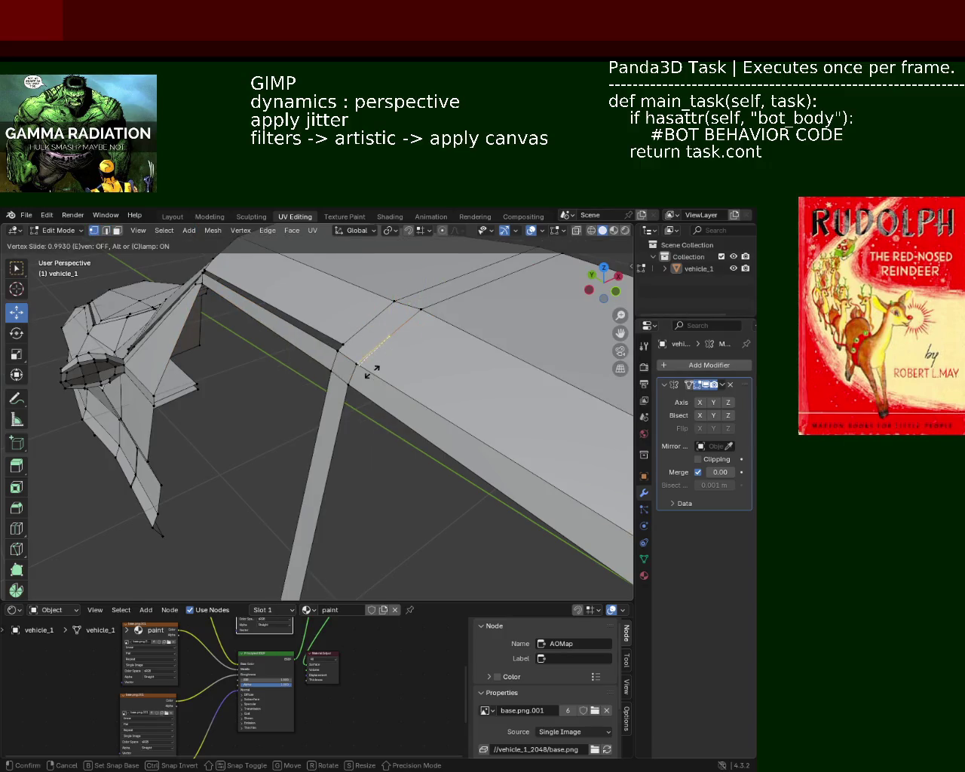
key(Escape)
click(340, 345)
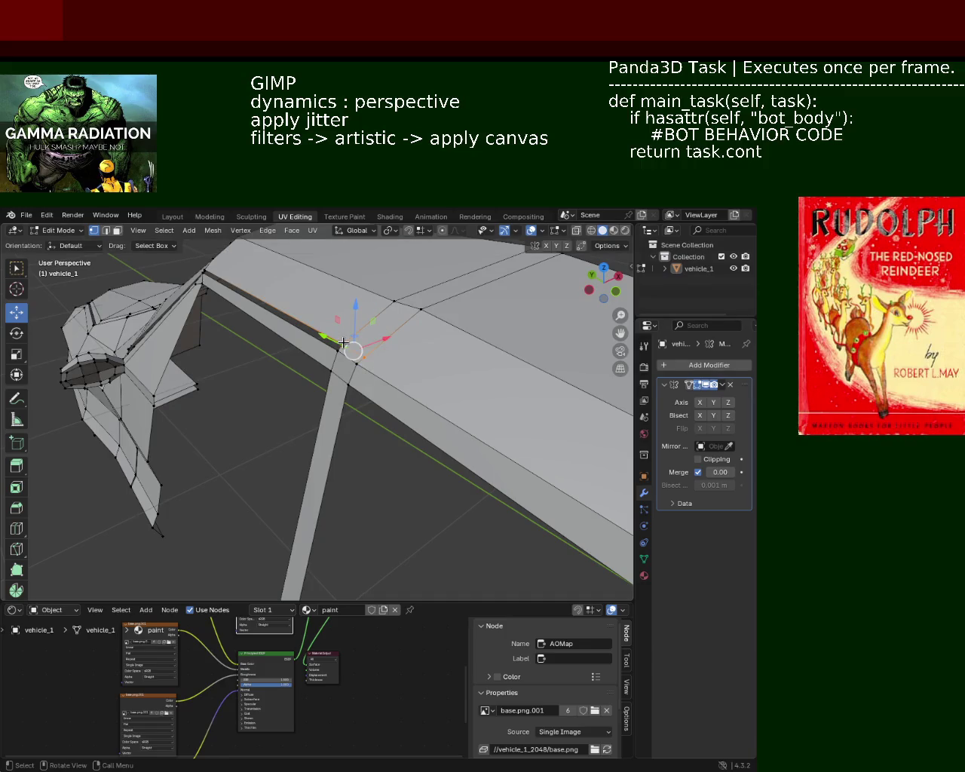
Delete the unwanted mesh part above the pillar
key(3)
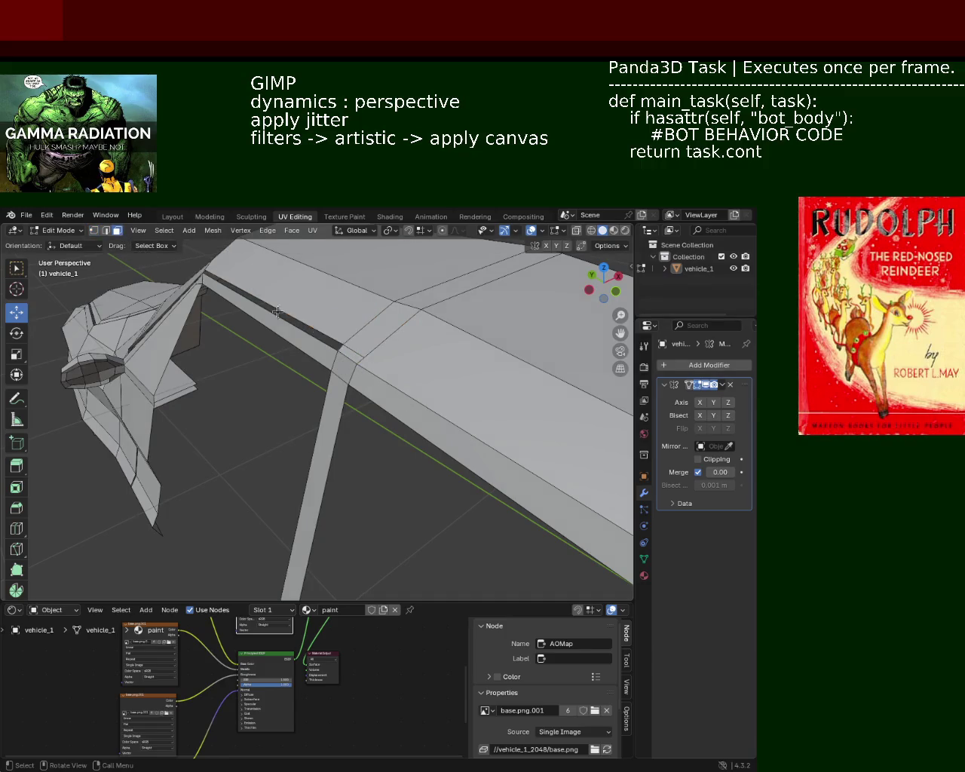
click(348, 353)
key(x)
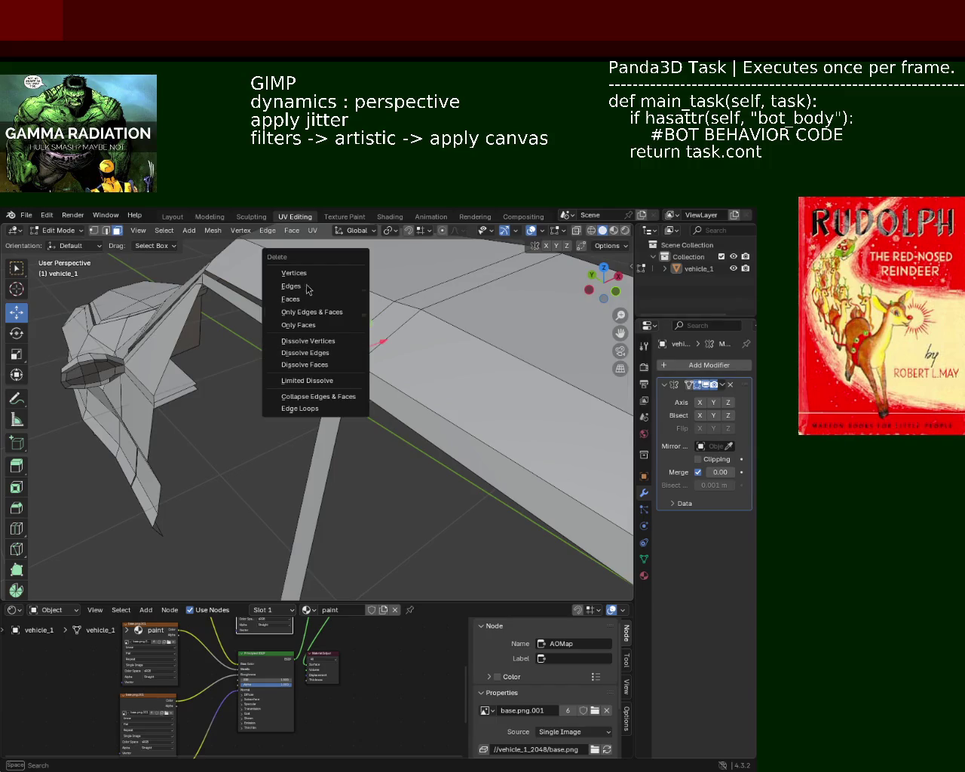
click(309, 299)
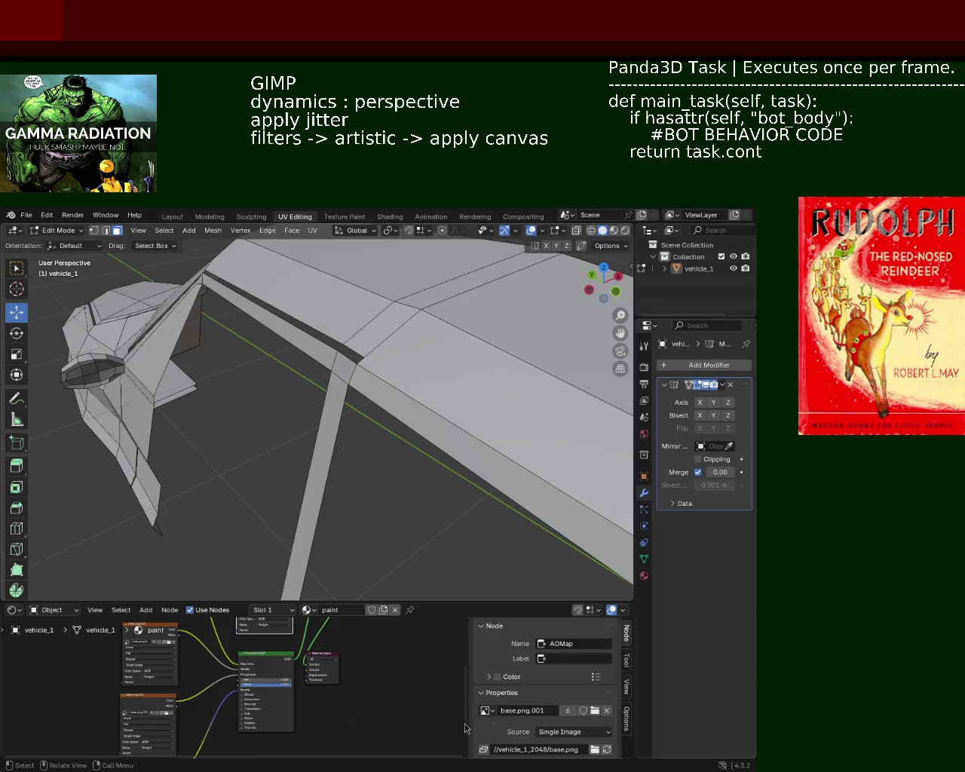
mouse_move(254, 408)
middle_down()
mouse_move(336, 392)
mouse_move(392, 427)
mouse_move(356, 437)
mouse_move(309, 409)
mouse_move(218, 459)
mouse_move(265, 467)
mouse_move(319, 437)
mouse_move(345, 395)
middle_up()
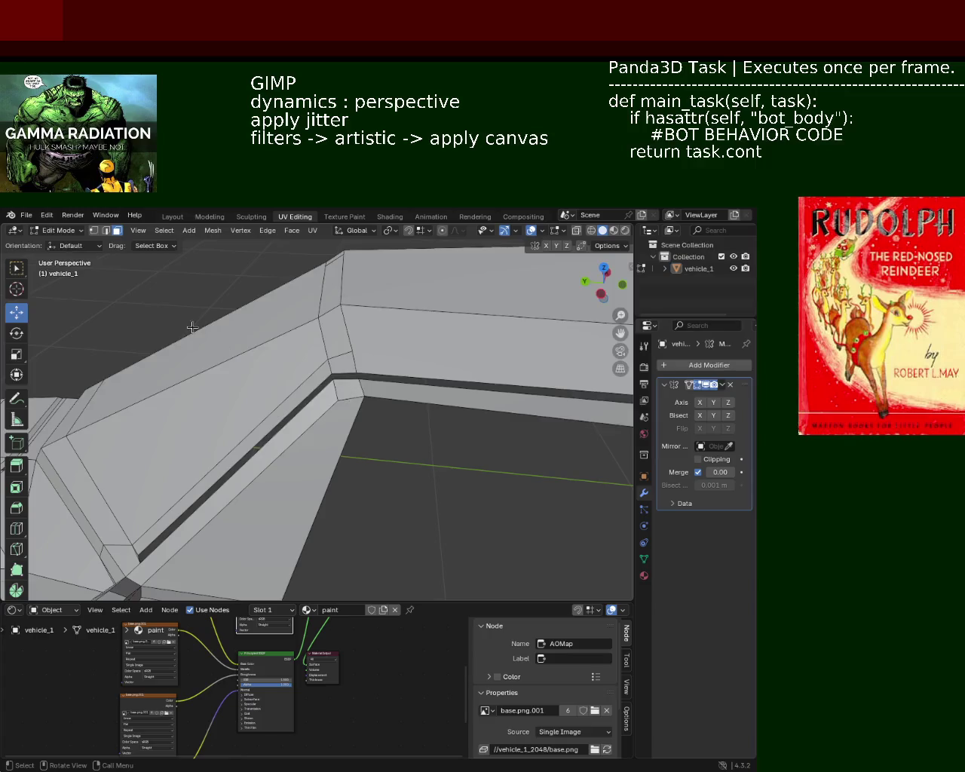
click(94, 231)
middle_drag(354, 352, 443, 404)
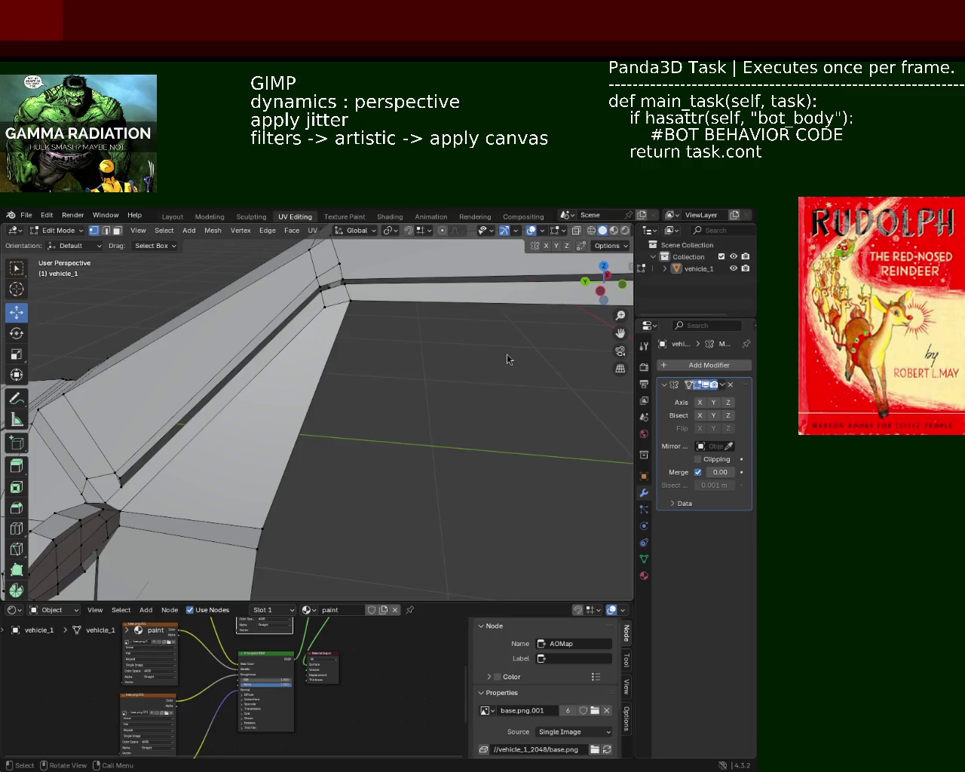
mouse_move(280, 379)
middle_down()
mouse_move(457, 354)
mouse_move(407, 355)
mouse_move(410, 393)
mouse_move(452, 398)
mouse_move(399, 367)
mouse_move(275, 390)
mouse_move(439, 391)
middle_up()
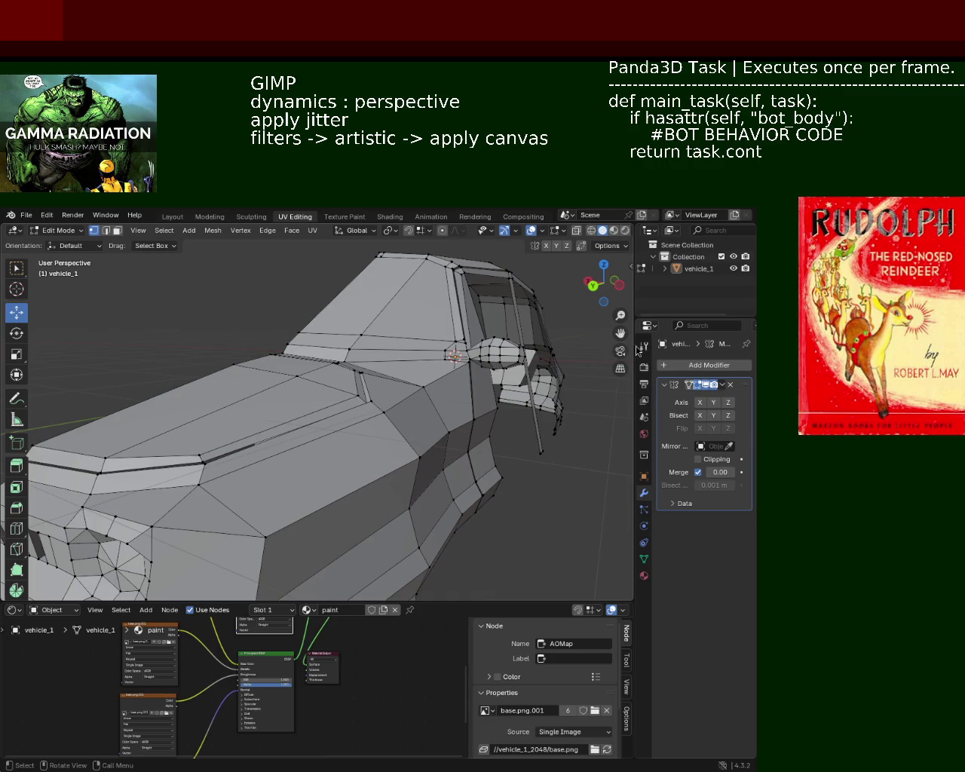
mouse_move(167, 326)
middle_down()
mouse_move(366, 379)
mouse_move(280, 402)
mouse_move(383, 409)
middle_up()
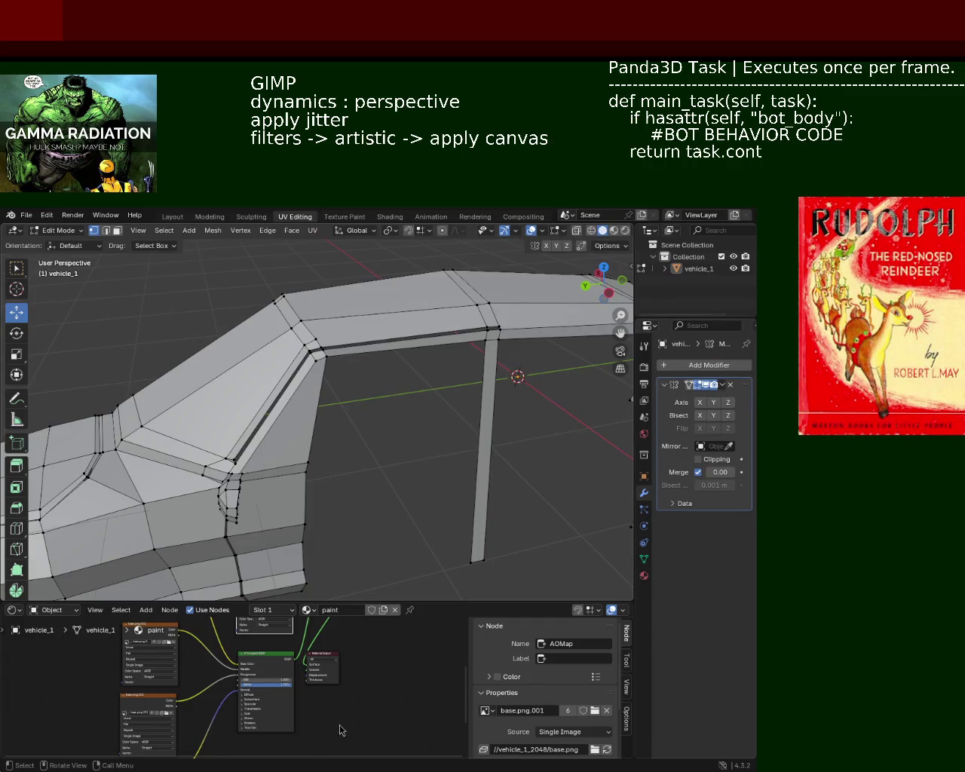
mouse_move(292, 369)
middle_down()
mouse_move(312, 410)
mouse_move(258, 403)
mouse_move(417, 395)
mouse_move(328, 418)
mouse_move(367, 429)
mouse_move(315, 408)
mouse_move(329, 428)
mouse_move(479, 461)
middle_up()
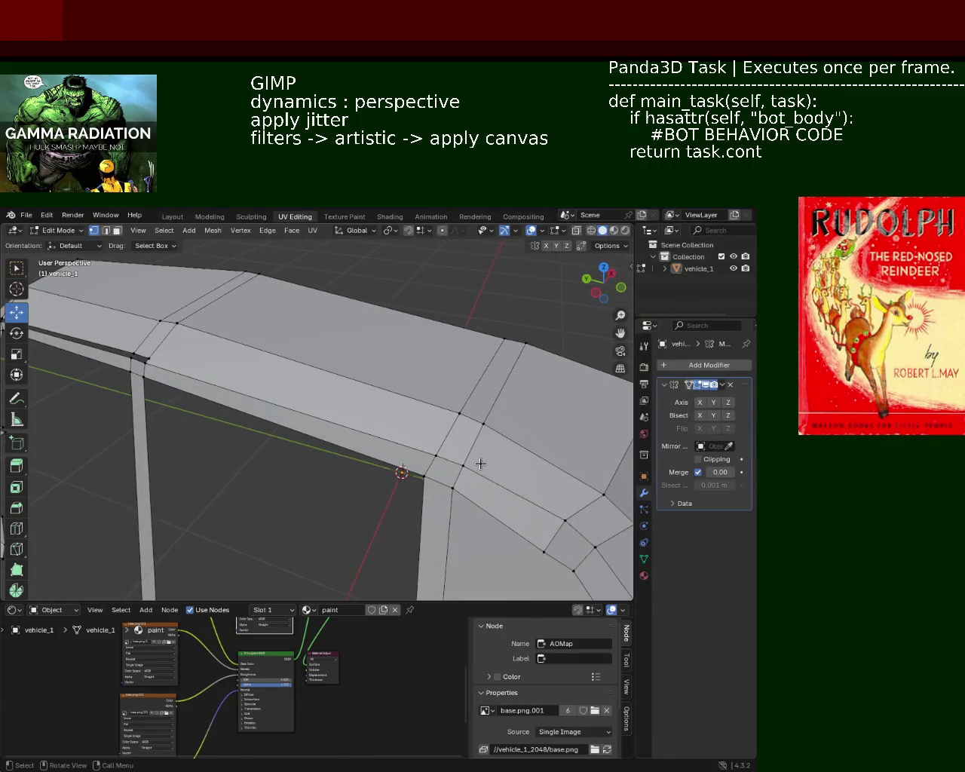
click(462, 465)
Slide the vertex at the roof-edge end along the rail toward the pillar corner
mouse_move(285, 433)
middle_down()
mouse_move(299, 427)
mouse_move(292, 396)
middle_up()
click(260, 385)
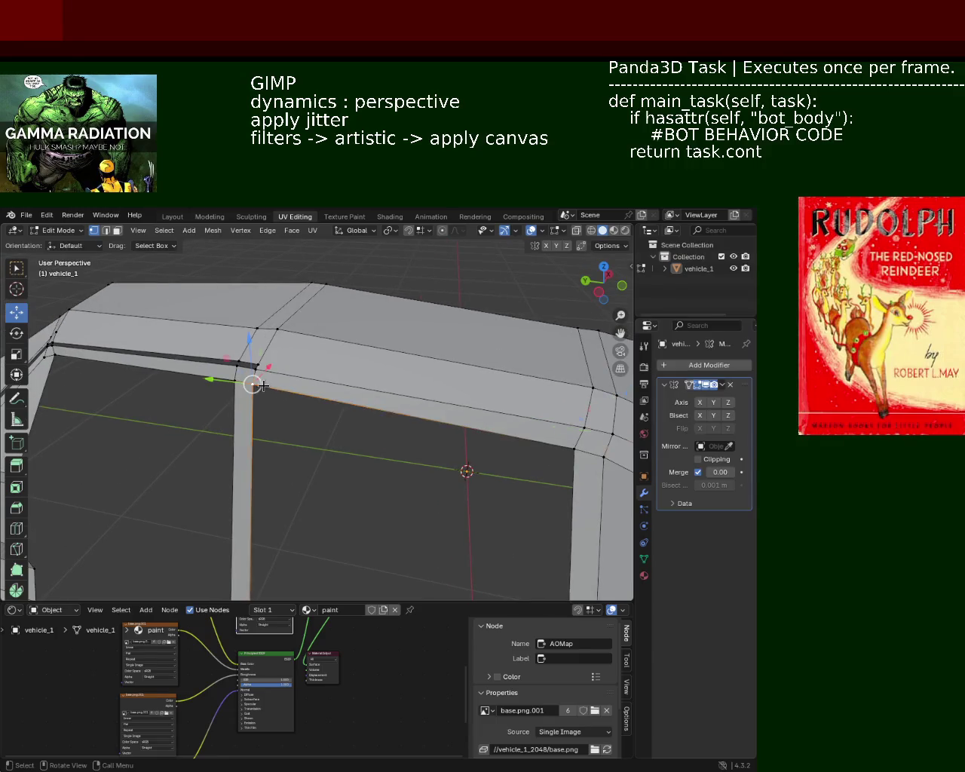
shift+click(588, 448)
shift+click(593, 433)
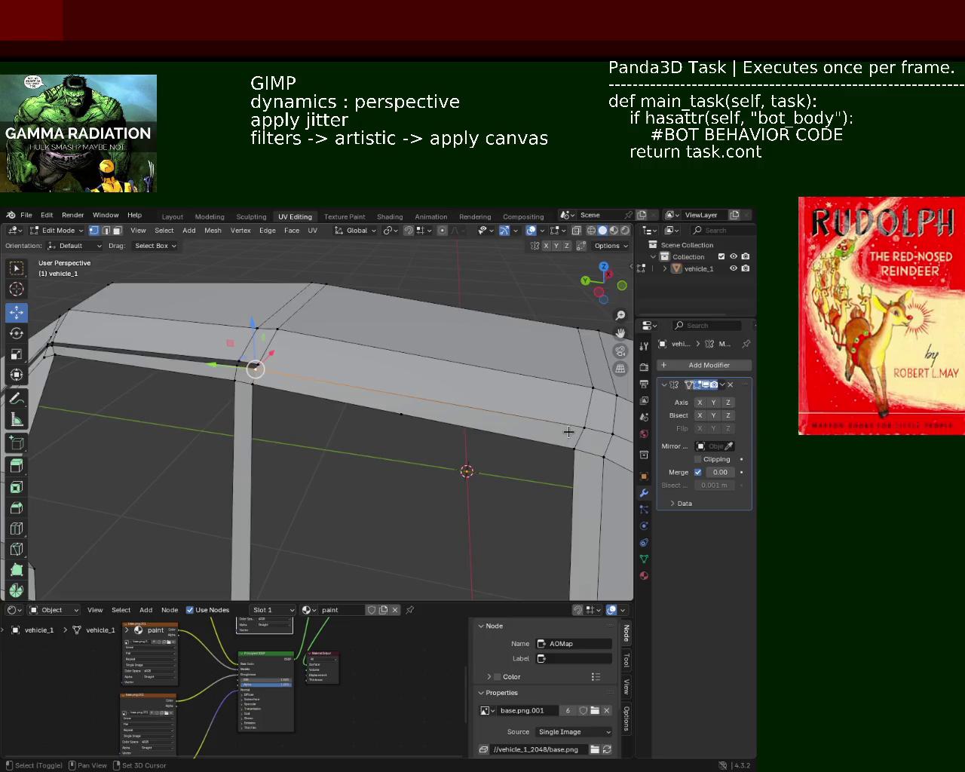
shift+click(585, 431)
key(ctrl+e)
click(517, 487)
click(399, 414)
key(shift+v)
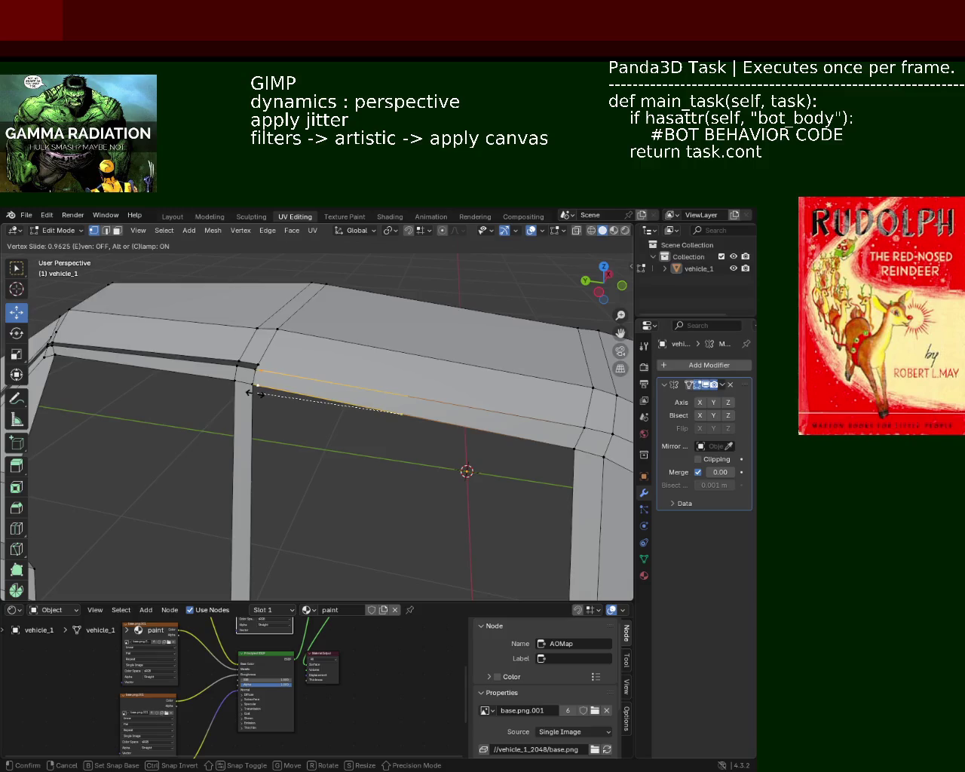
click(254, 392)
Select the corner vertex above the pillar, check delete options in face mode, then cancel
scroll(269, 358, up, 3)
mouse_move(270, 354)
middle_down()
mouse_move(345, 361)
mouse_move(301, 354)
middle_up()
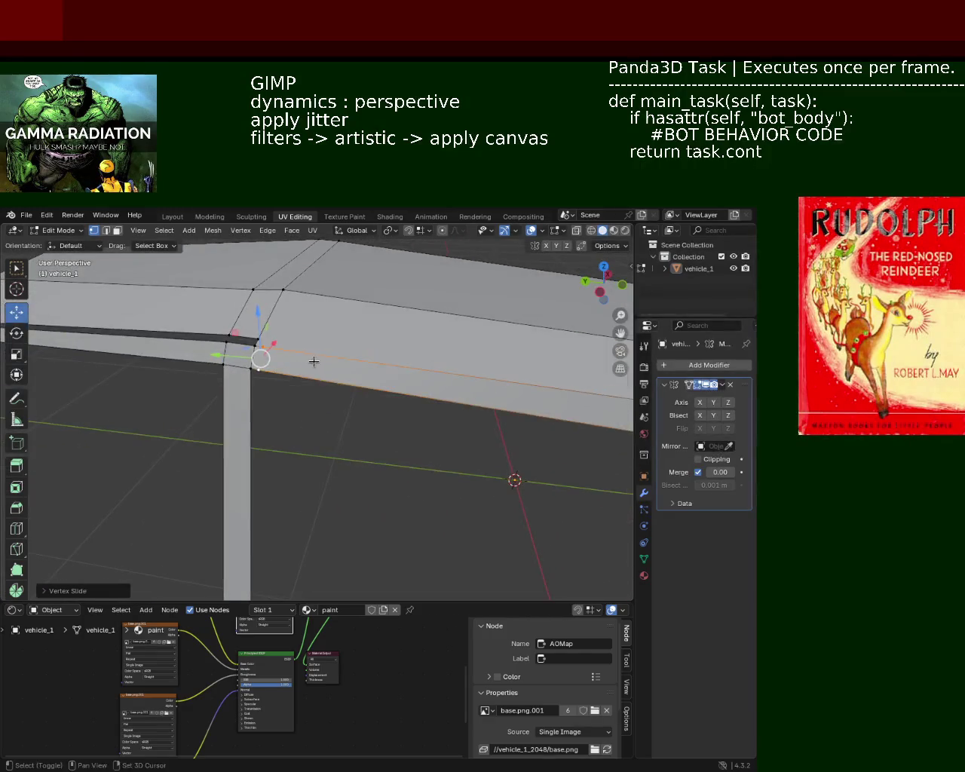
click(259, 349)
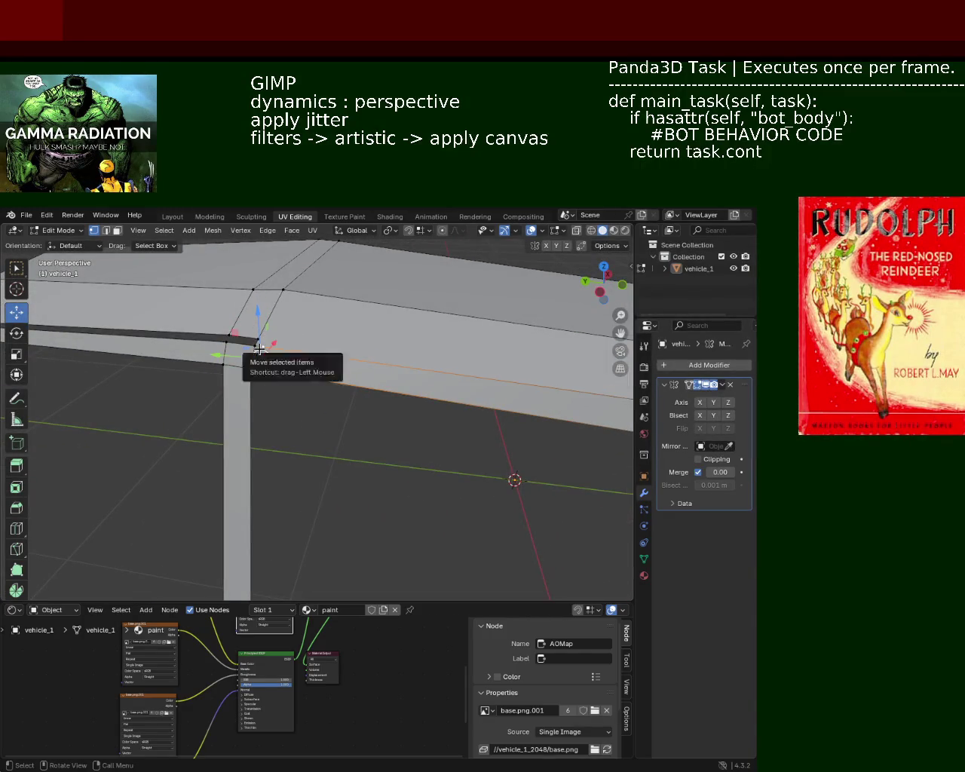
click(260, 347)
click(117, 232)
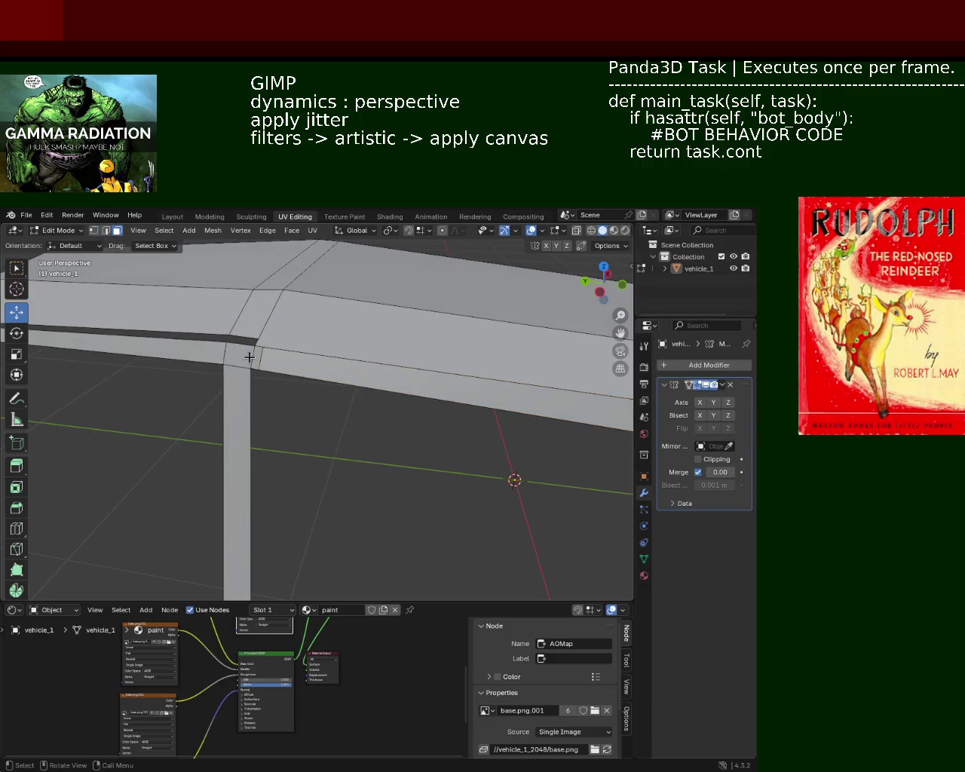
key(x)
key(Escape)
scroll(260, 368, up, 1)
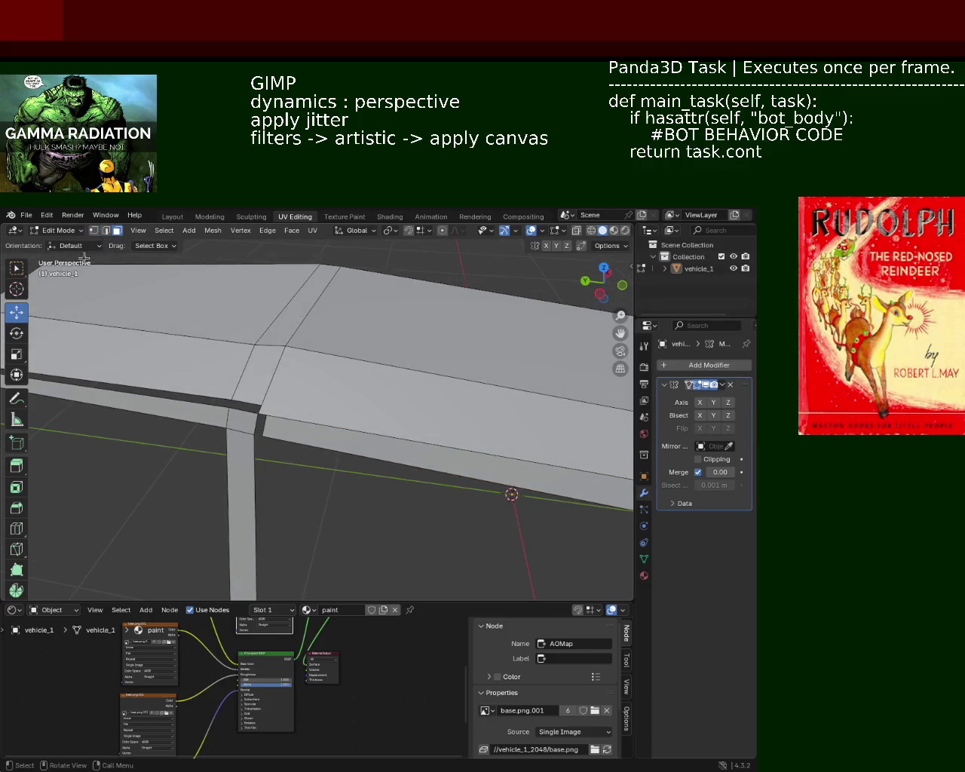
click(93, 231)
Select the rail vertices above the pillar and slide one along the rail edge
click(259, 406)
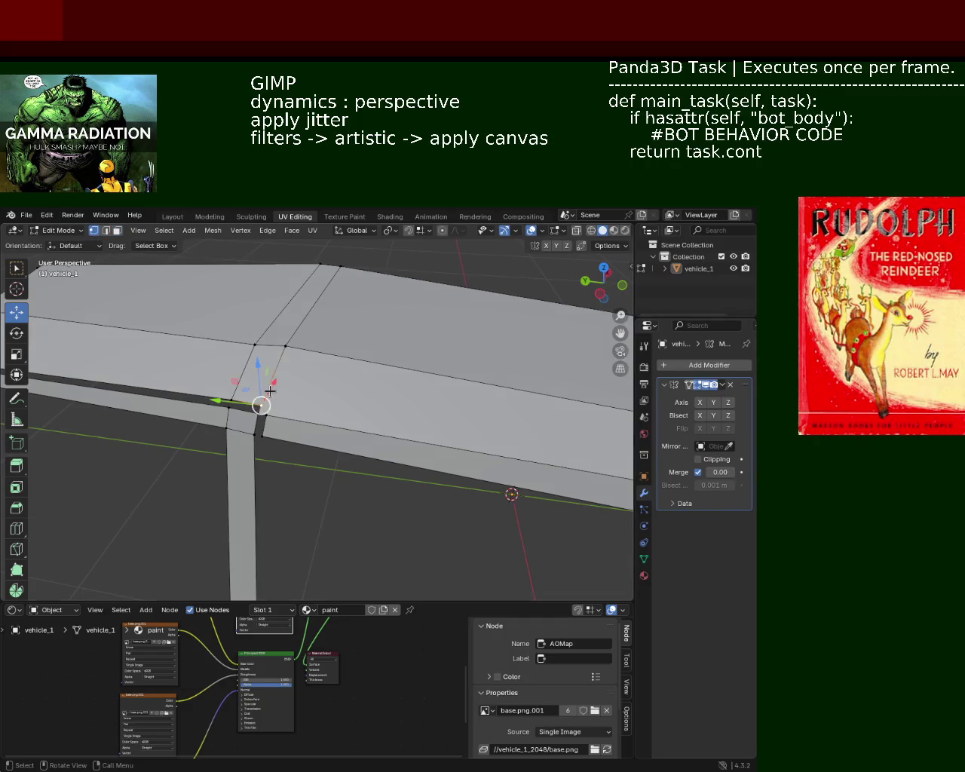
click(285, 347)
shift+middle_drag(401, 362, 326, 355)
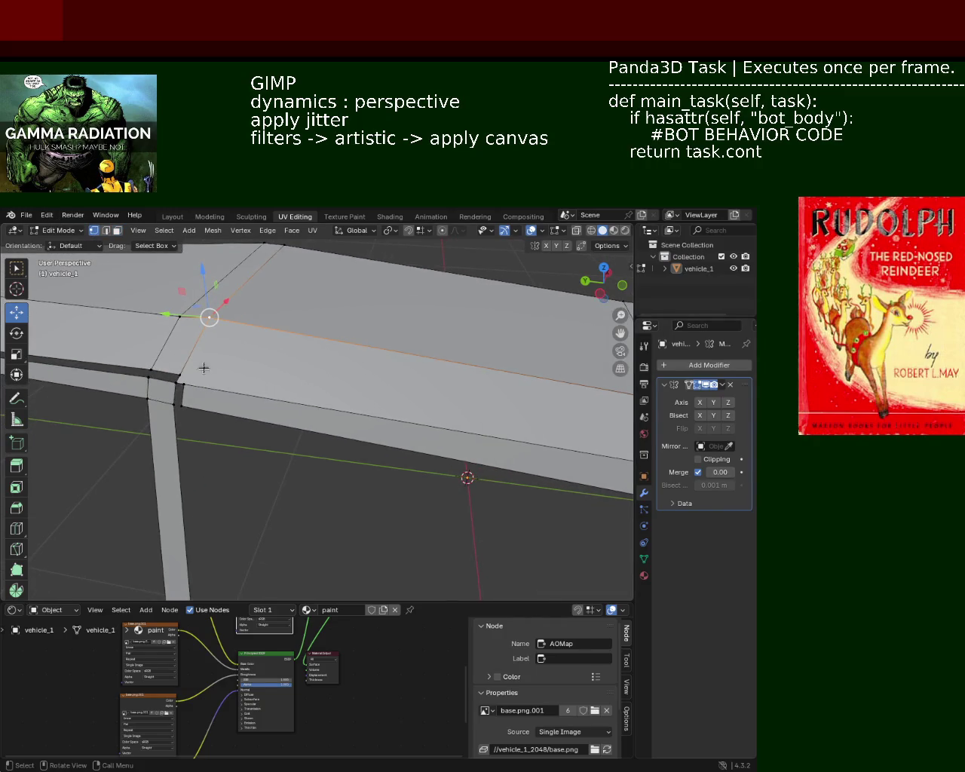
click(176, 377)
click(222, 336)
scroll(324, 354, down, 3)
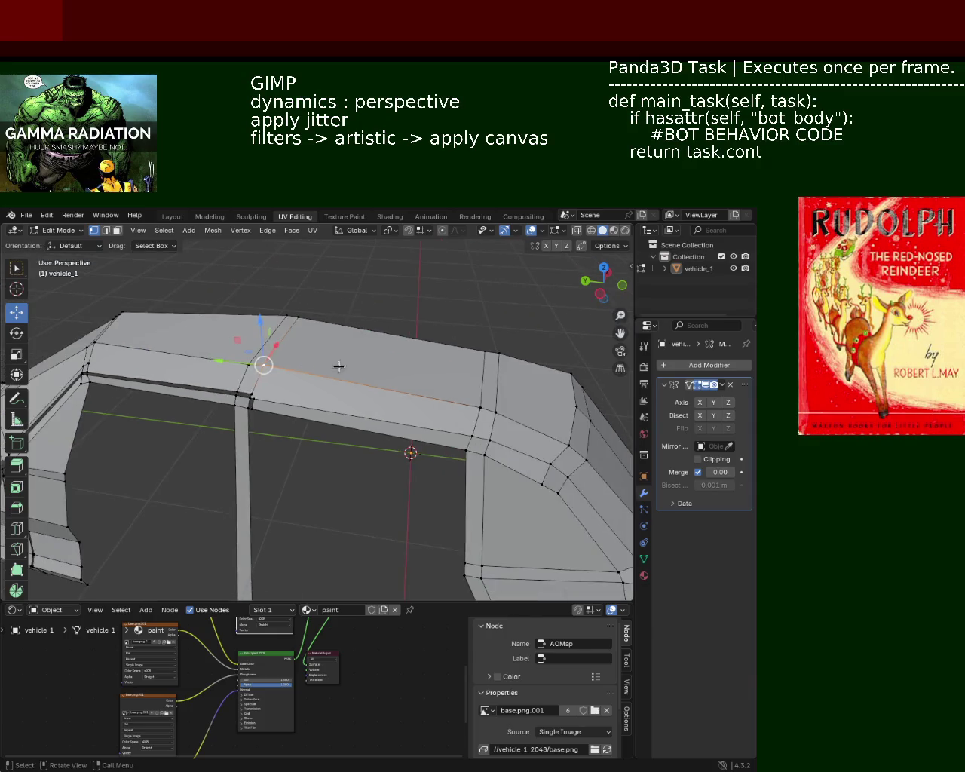
shift+click(470, 405)
key(ctrl+e)
key(Escape)
scroll(362, 384, up, 3)
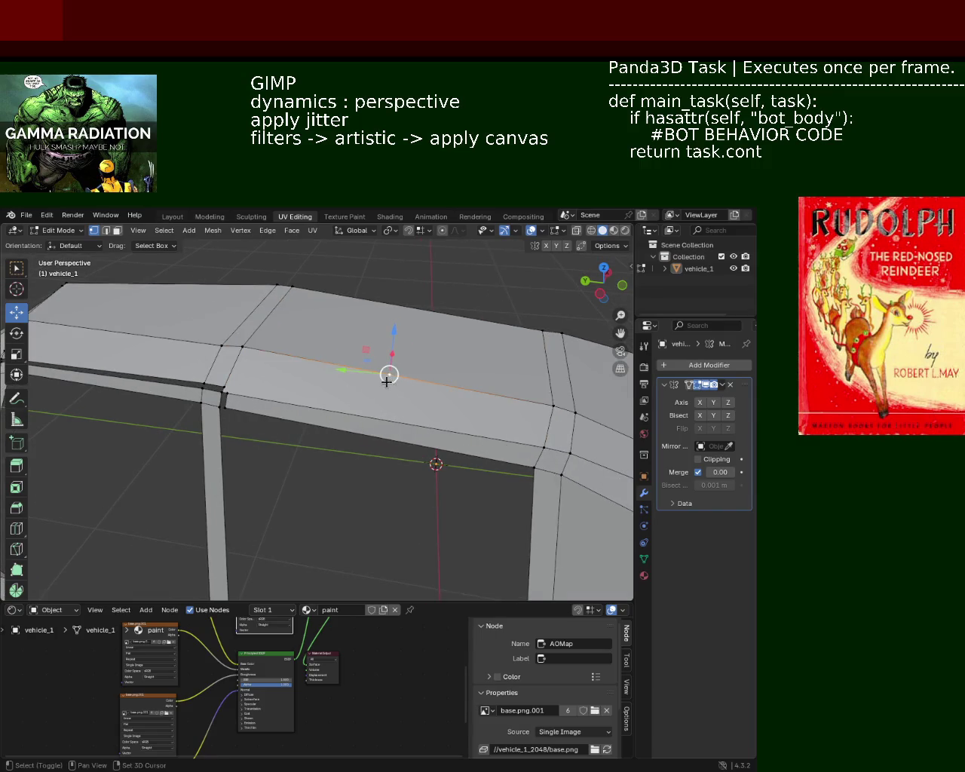
key(shift+v)
click(242, 366)
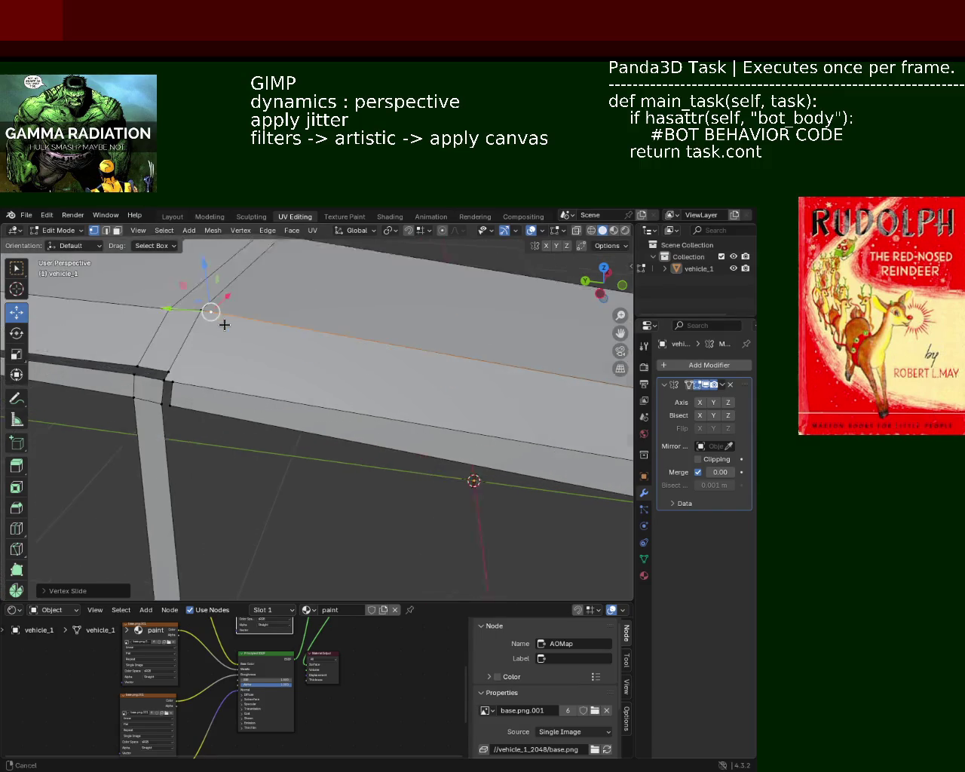
Select the pillar-top corner, then switch to face mode and open the delete options there
mouse_move(221, 324)
middle_down()
mouse_move(312, 354)
mouse_move(311, 320)
middle_up()
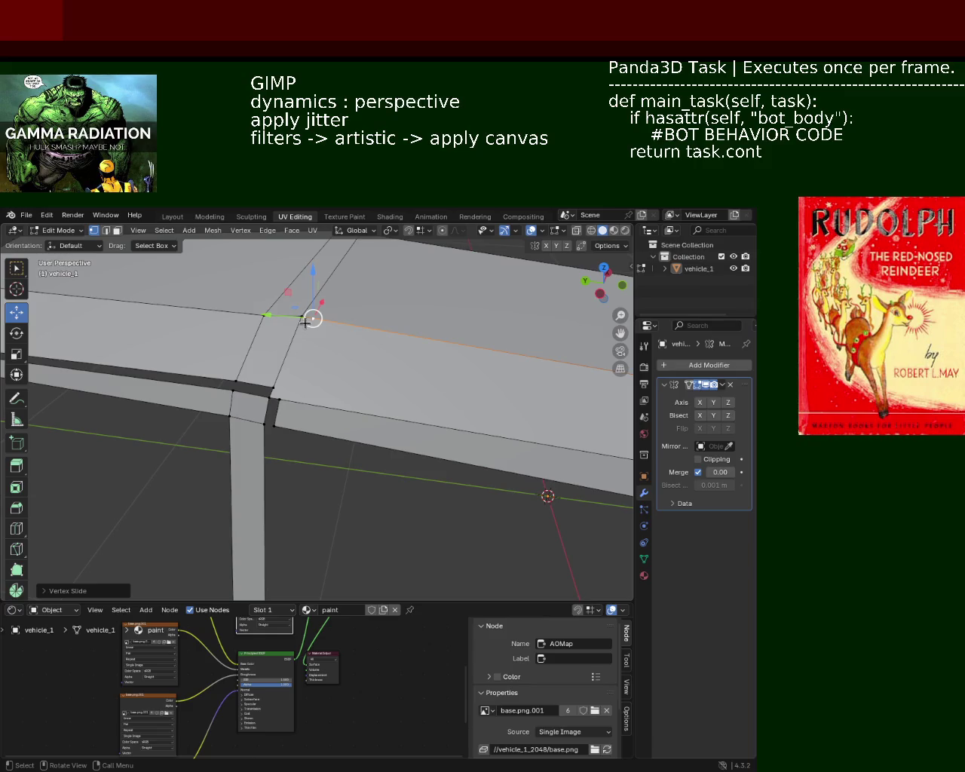
shift+click(277, 394)
click(280, 395)
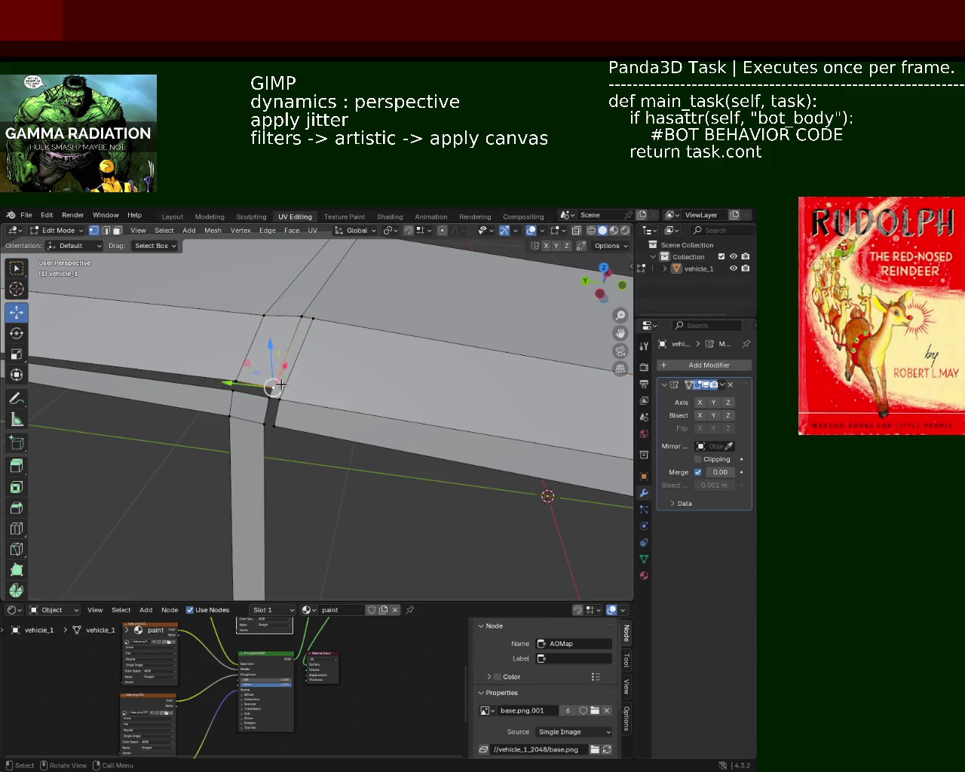
click(314, 323)
shift+click(278, 398)
click(299, 380)
key(shift+v)
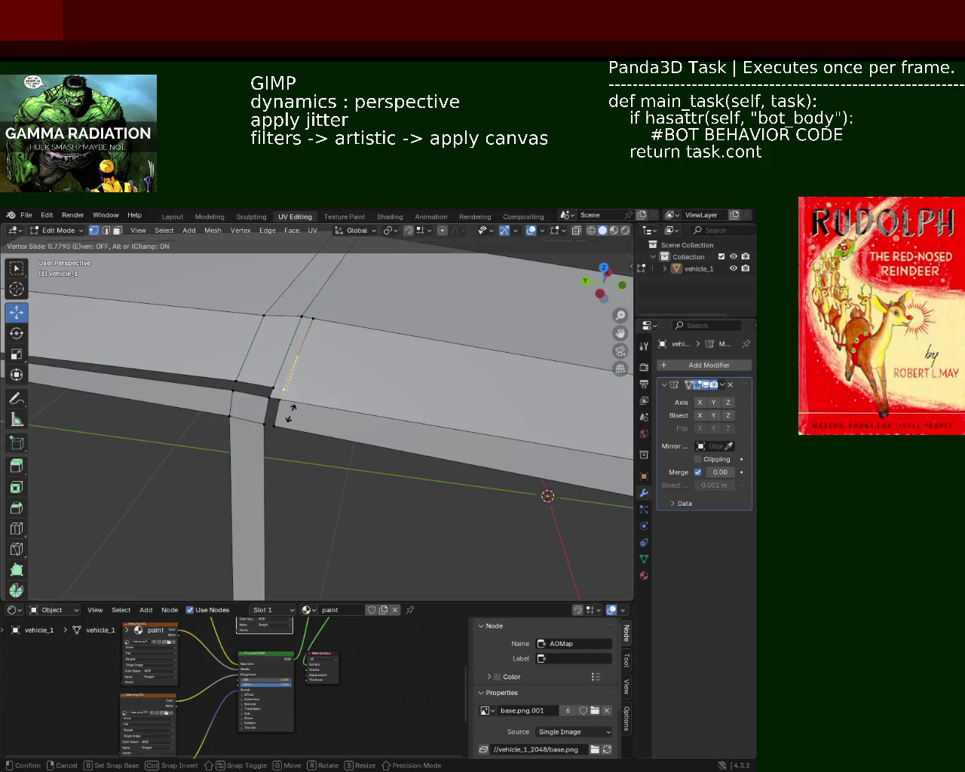
key(Escape)
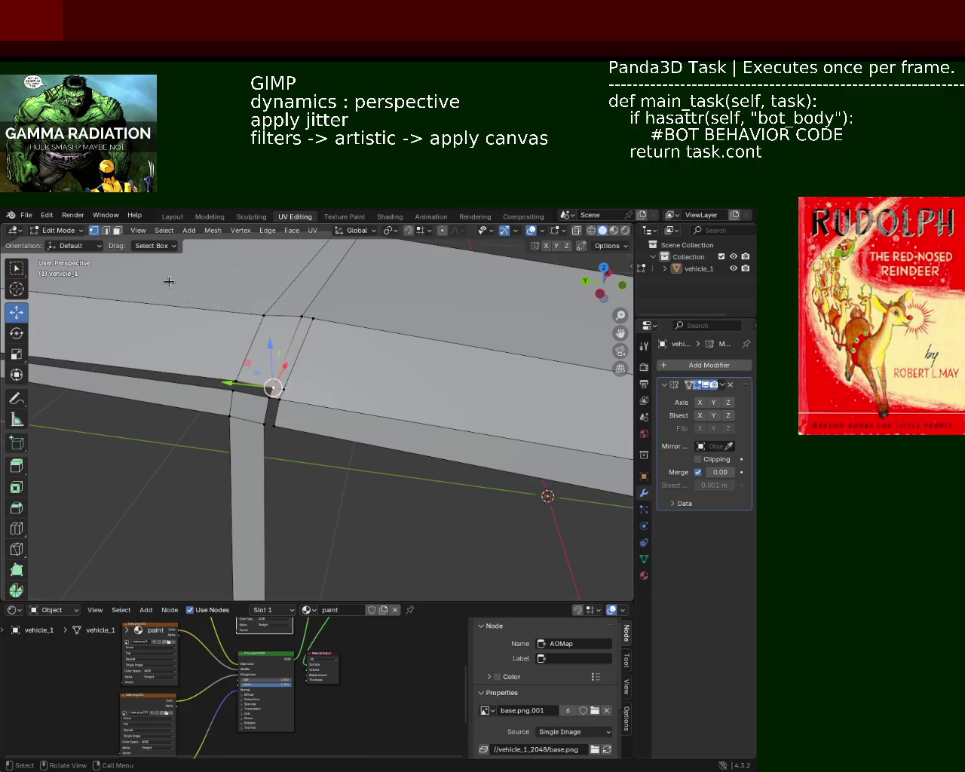
key(3)
right_click(274, 397)
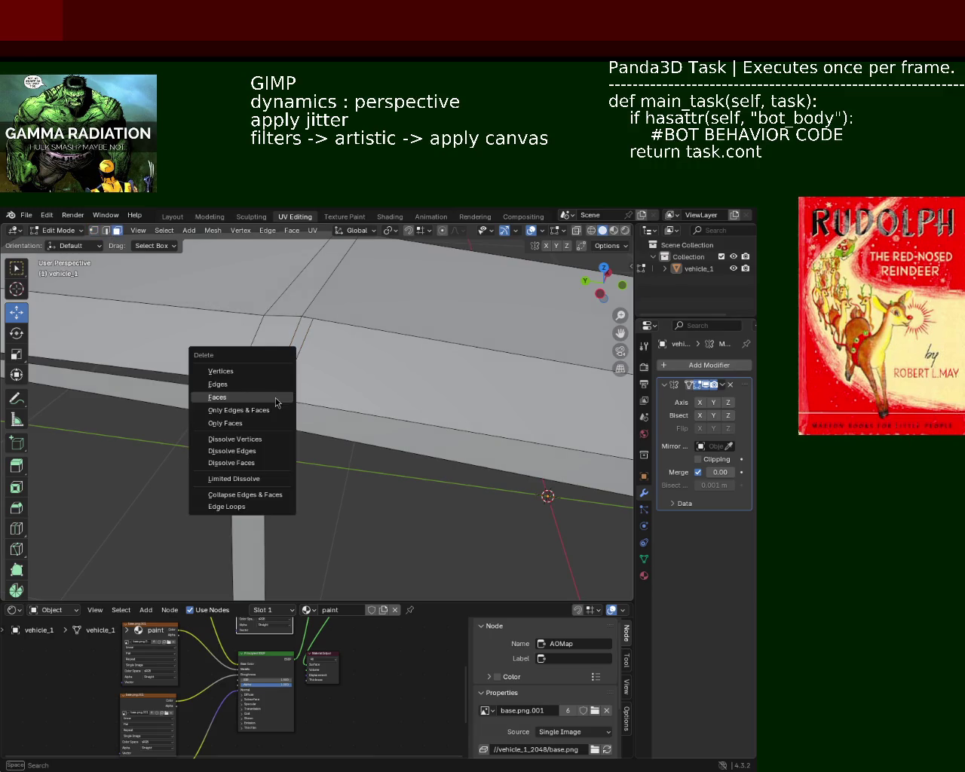
mouse_move(312, 446)
middle_down()
mouse_move(381, 389)
mouse_move(401, 404)
middle_up()
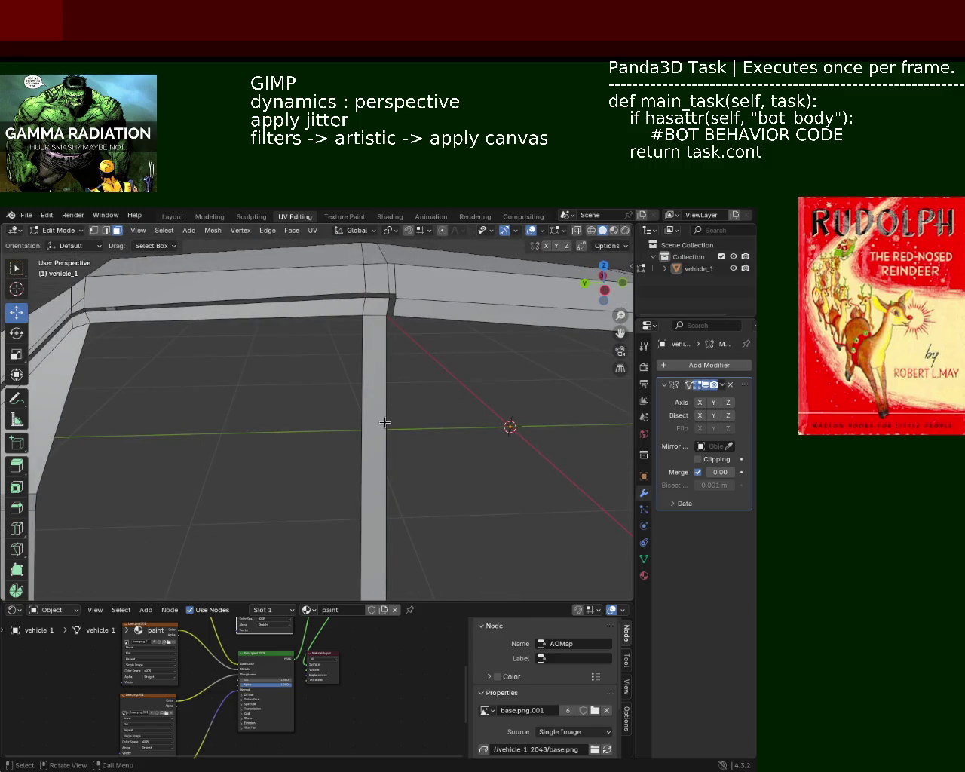
In vertex mode, merge the two pairs of stray vertices above the B-pillar with Merge At Last
scroll(372, 316, down, 8)
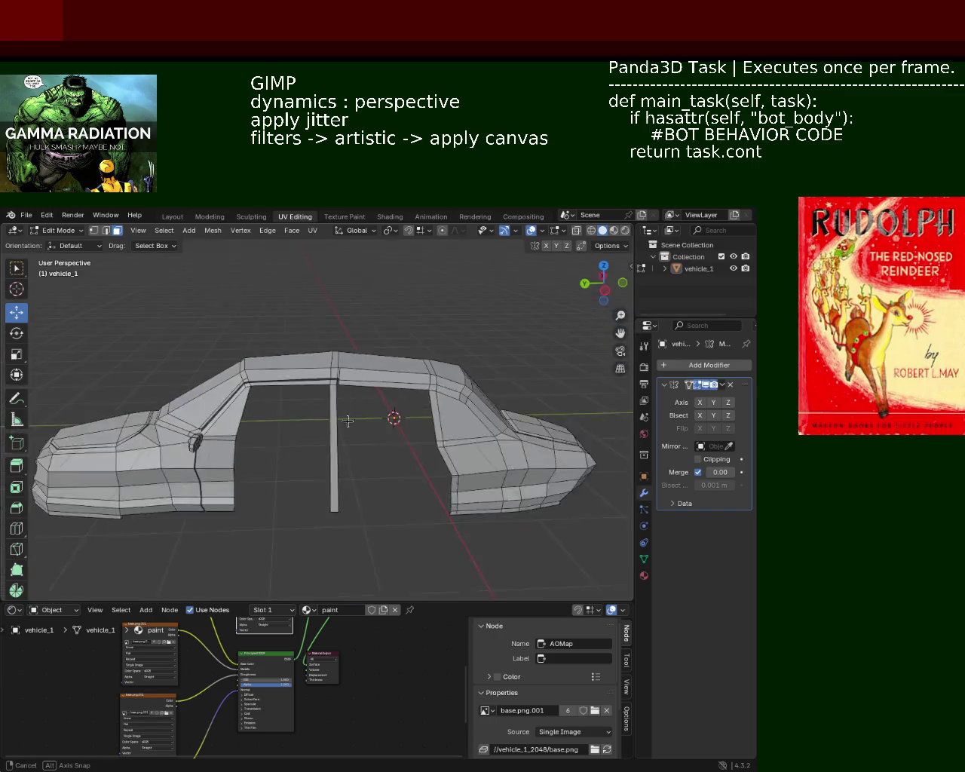
middle_drag(355, 407, 351, 436)
scroll(351, 436, up, 2)
scroll(352, 416, up, 4)
scroll(394, 457, up, 2)
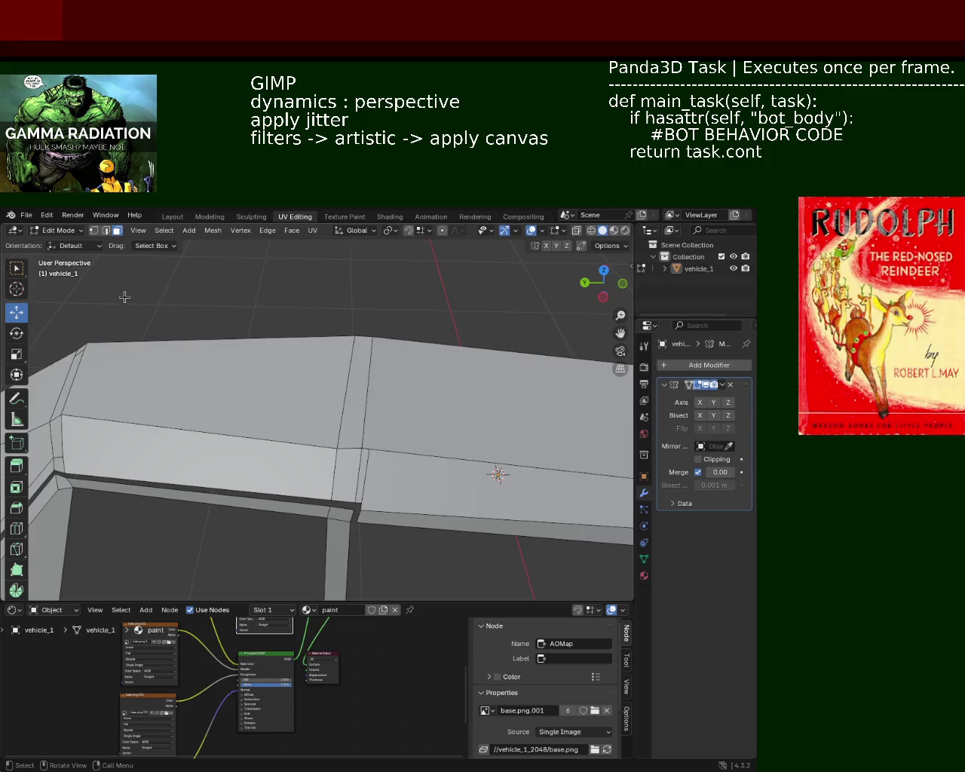
click(94, 231)
shift+click(358, 501)
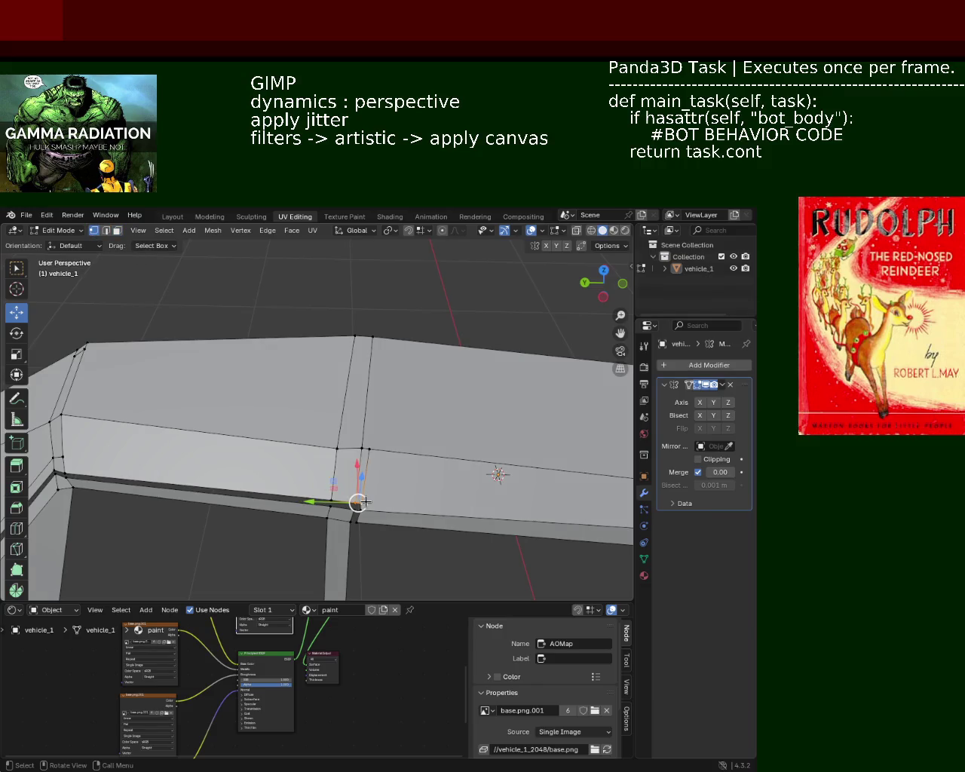
key(m)
click(362, 501)
click(355, 446)
shift+click(366, 445)
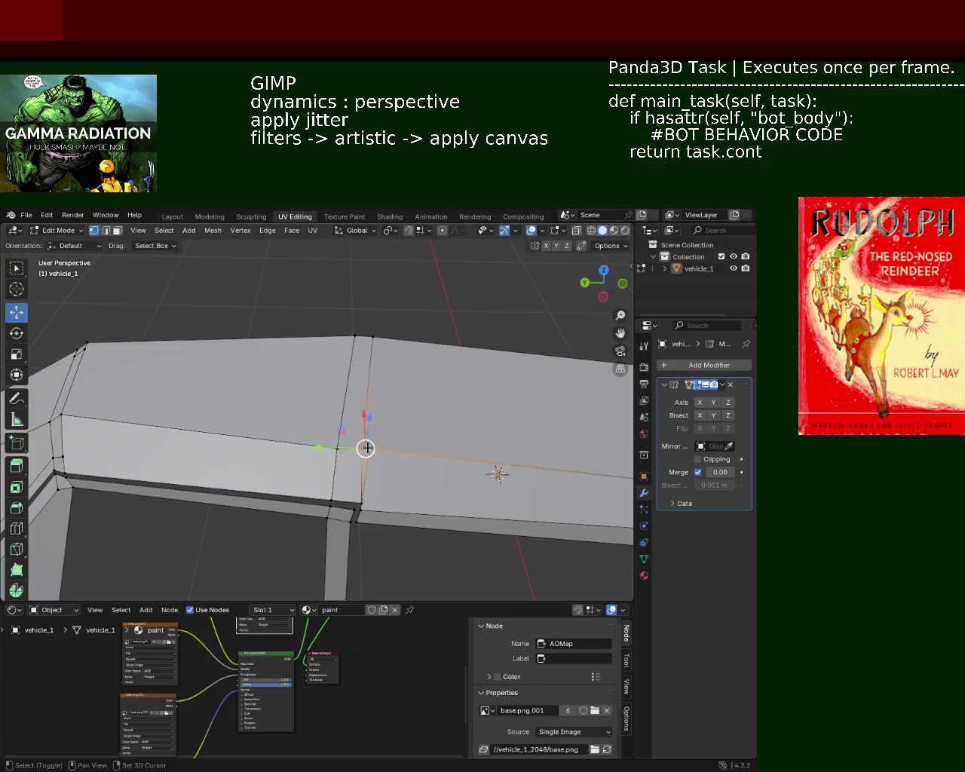
key(m)
click(368, 449)
Subdivide a roof-rail edge and slide its new vertex along the rail
mouse_move(369, 448)
middle_down()
mouse_move(420, 470)
mouse_move(416, 419)
middle_up()
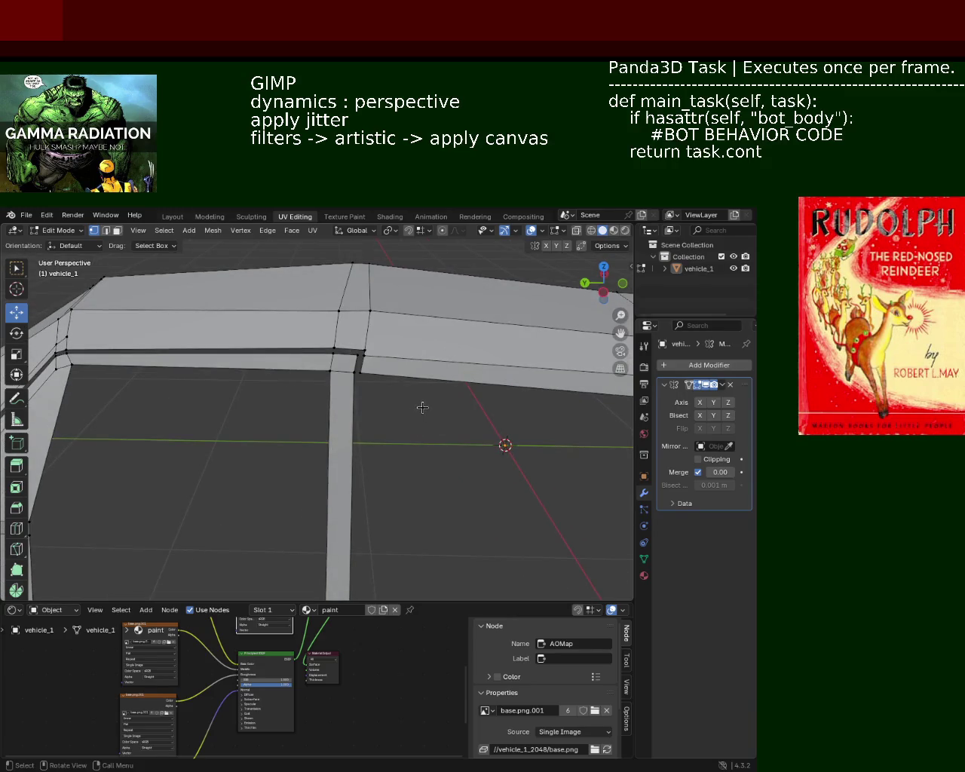
mouse_move(335, 401)
middle_down()
mouse_move(313, 417)
mouse_move(440, 444)
middle_up()
click(274, 421)
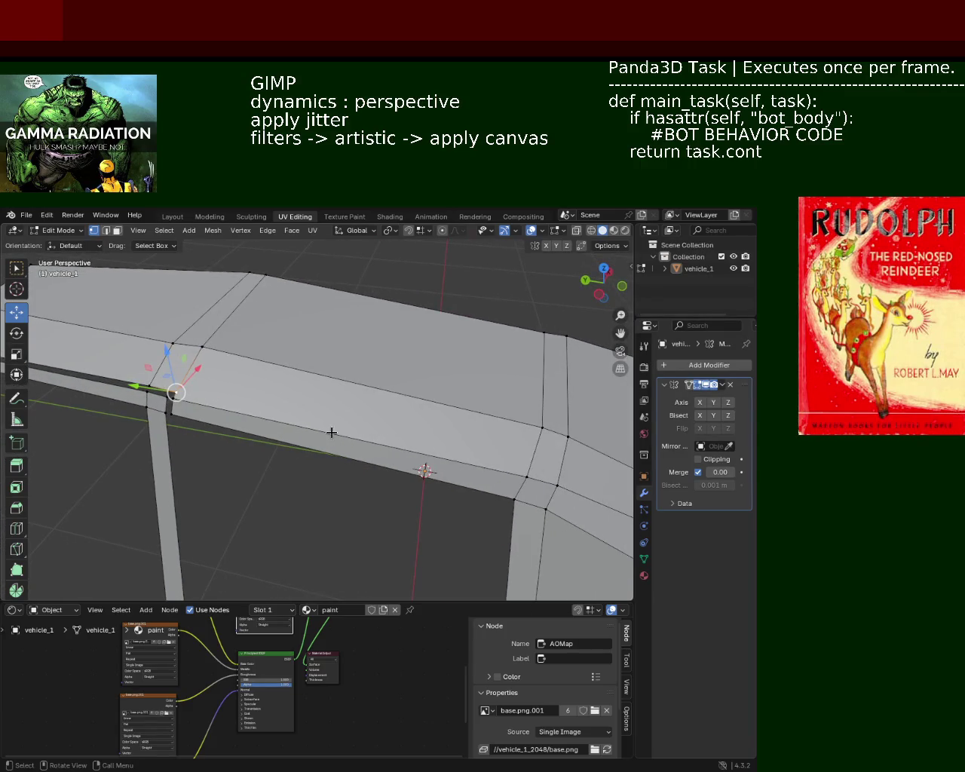
shift+click(531, 458)
shift+click(533, 457)
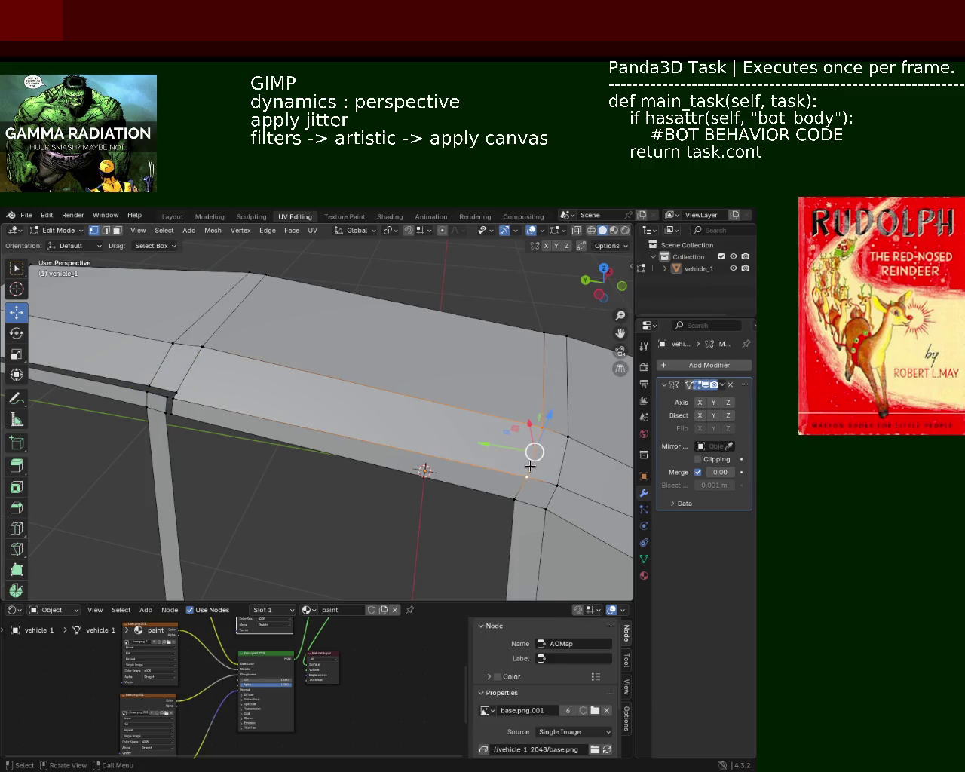
right_click(536, 456)
click(536, 456)
key(g)
key(g)
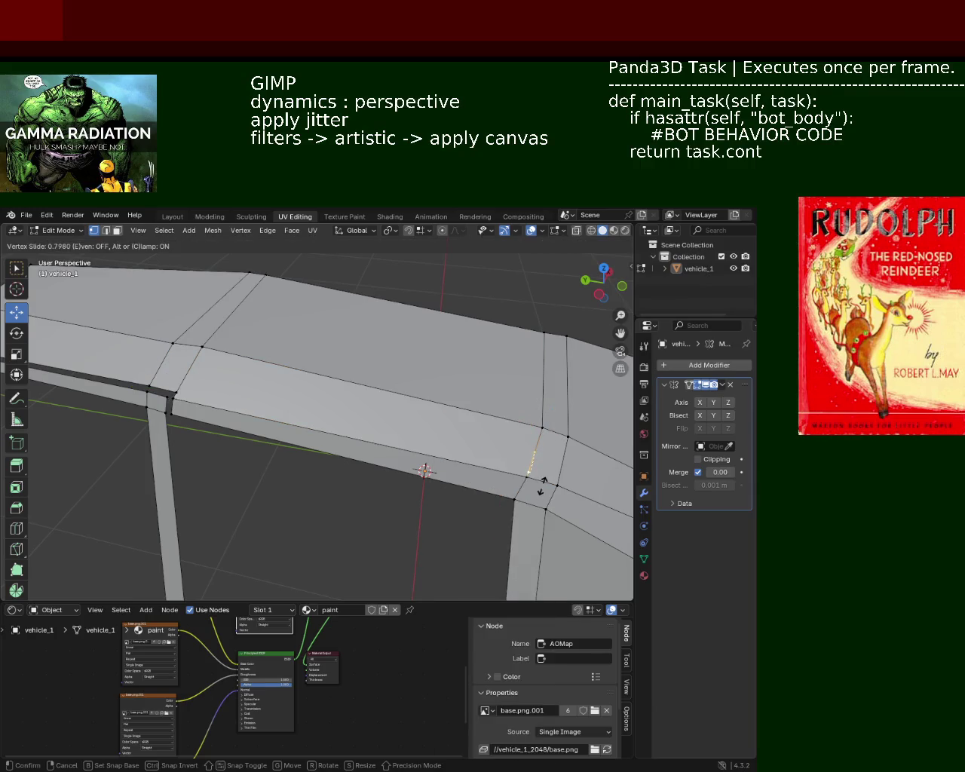
click(541, 486)
Subdivide the long lower roof-rail edge and slide its midpoint vertex toward the pillar
shift+click(176, 392)
click(176, 392)
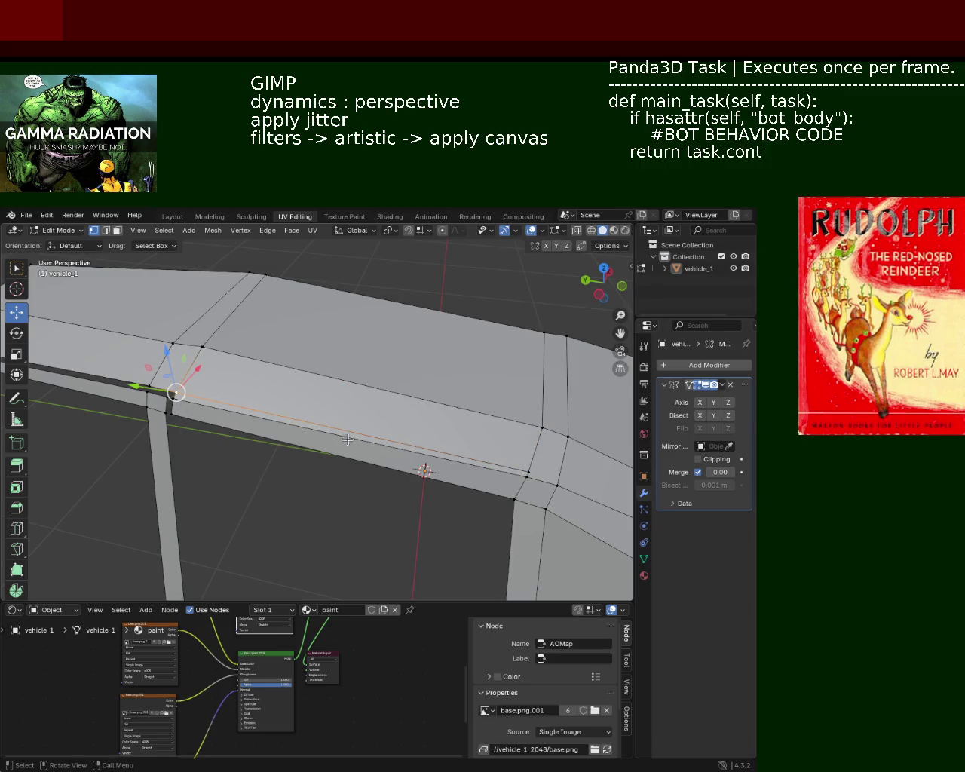
click(528, 474)
shift+click(176, 393)
right_click(176, 392)
click(174, 394)
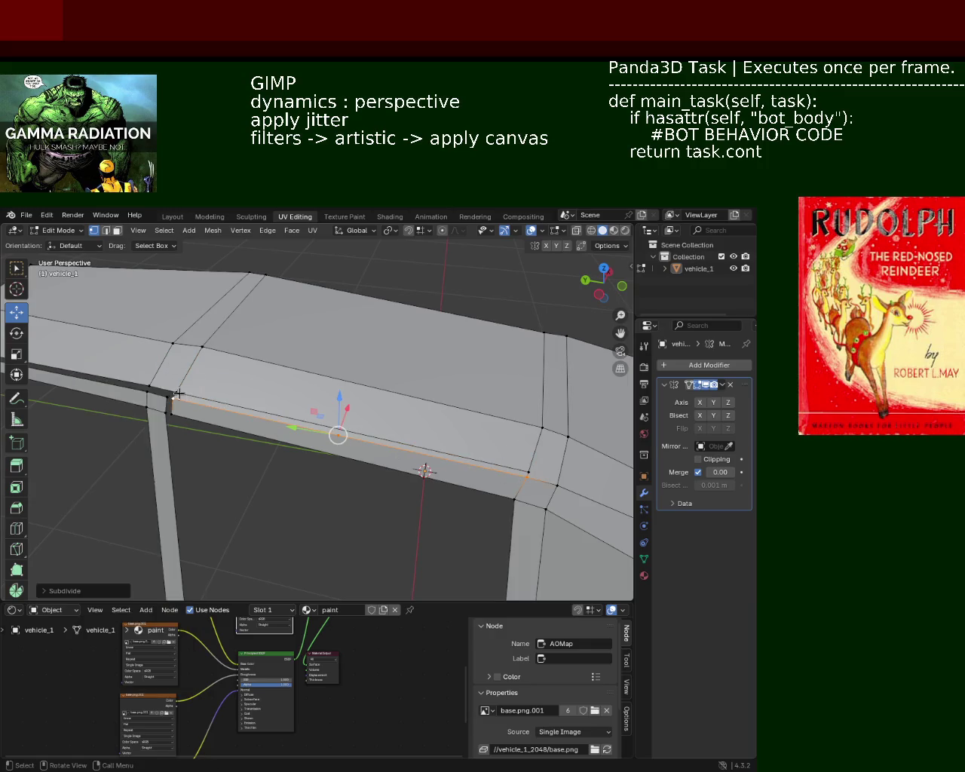
click(176, 393)
click(338, 436)
key(ctrl+e)
key(Escape)
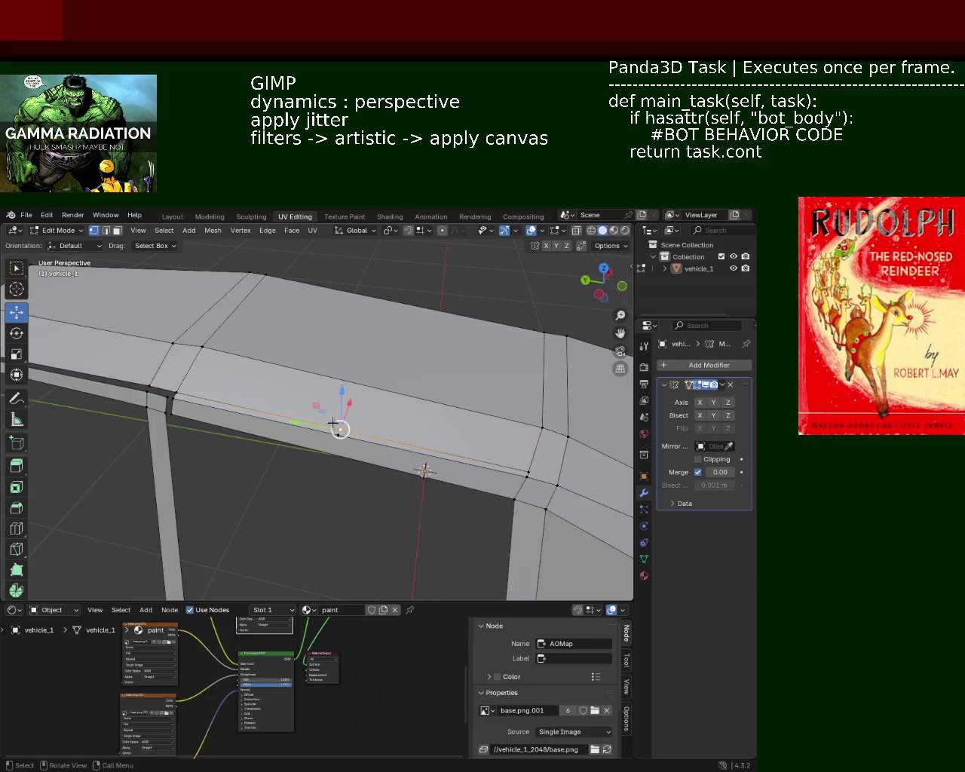
key(shift+v)
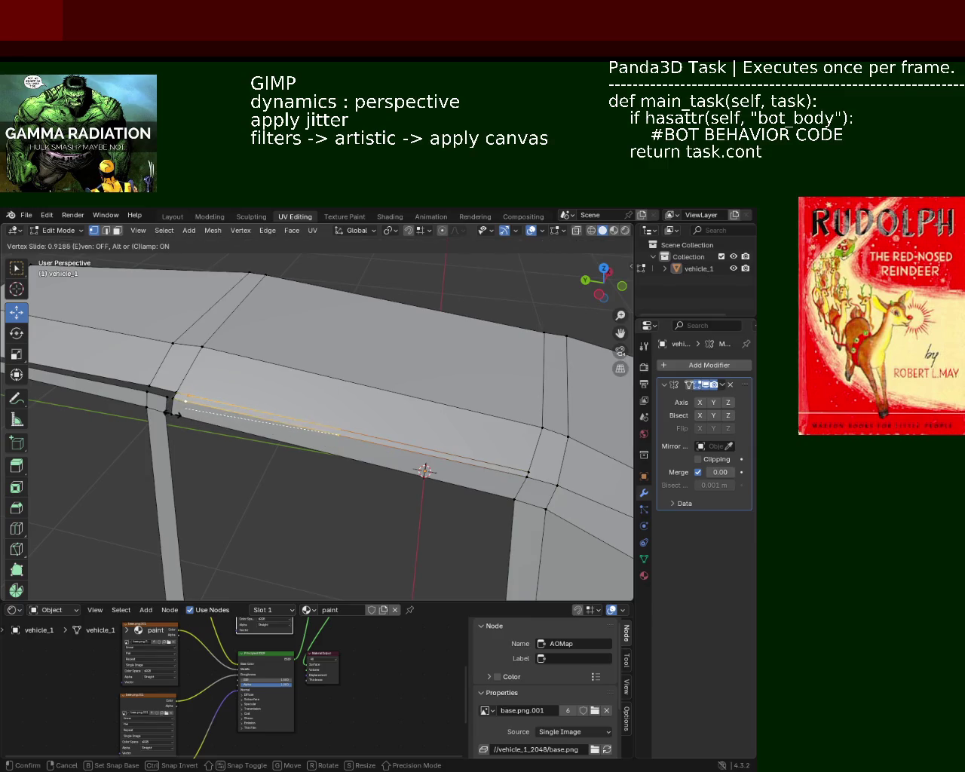
click(181, 416)
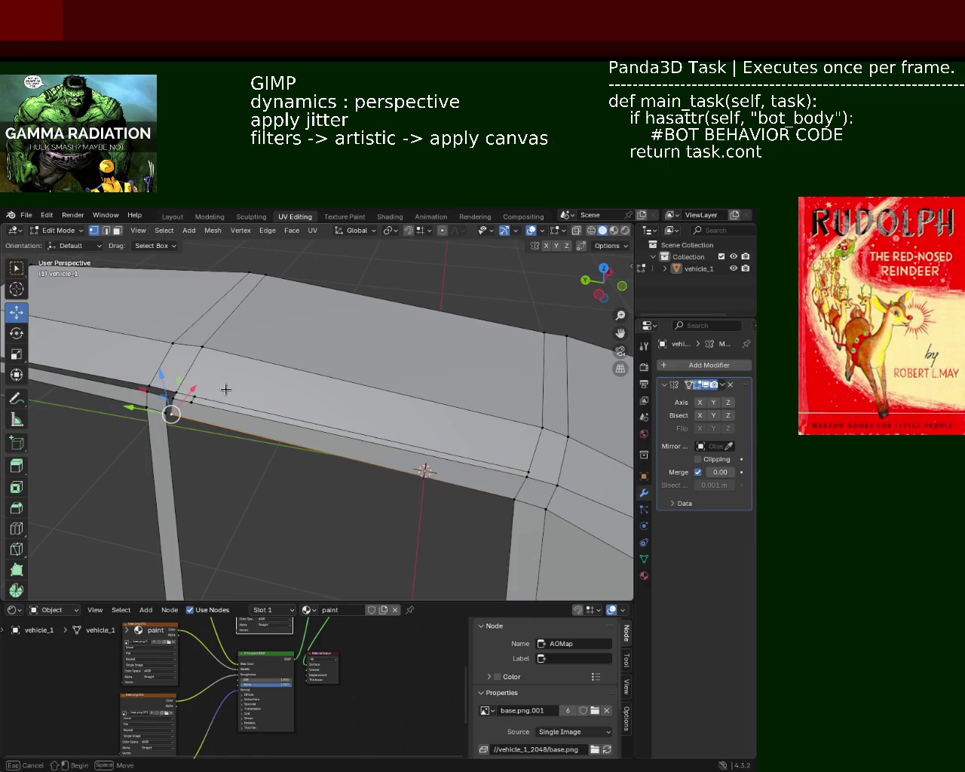
mouse_move(224, 390)
middle_down()
mouse_move(307, 414)
mouse_move(222, 372)
mouse_move(330, 324)
mouse_move(459, 377)
mouse_move(496, 415)
middle_up()
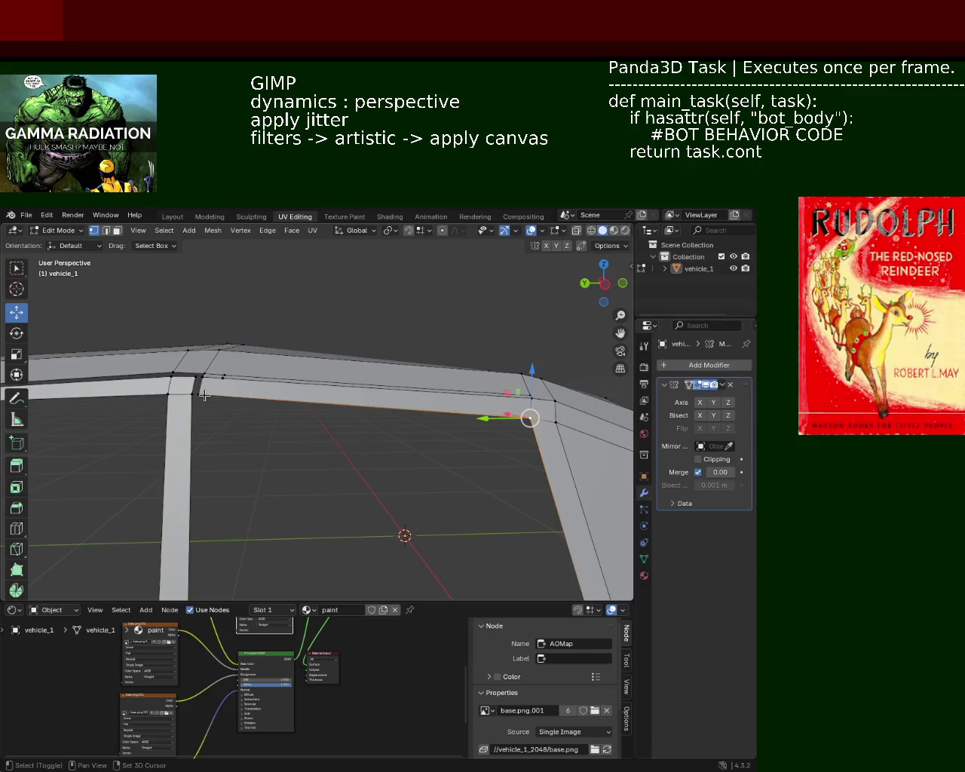
Slide a vertex along the lower front rail edge toward the pillar, then undo the slide
click(496, 415)
right_click(174, 373)
key(Escape)
click(483, 417)
click(530, 417)
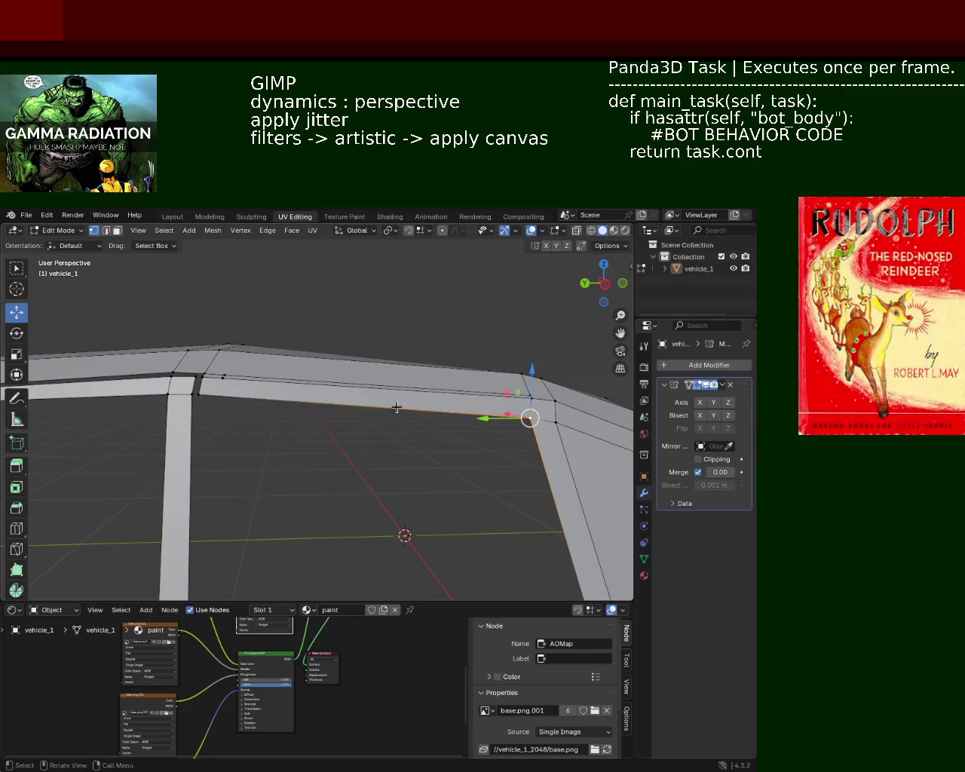
shift+click(198, 394)
click(423, 413)
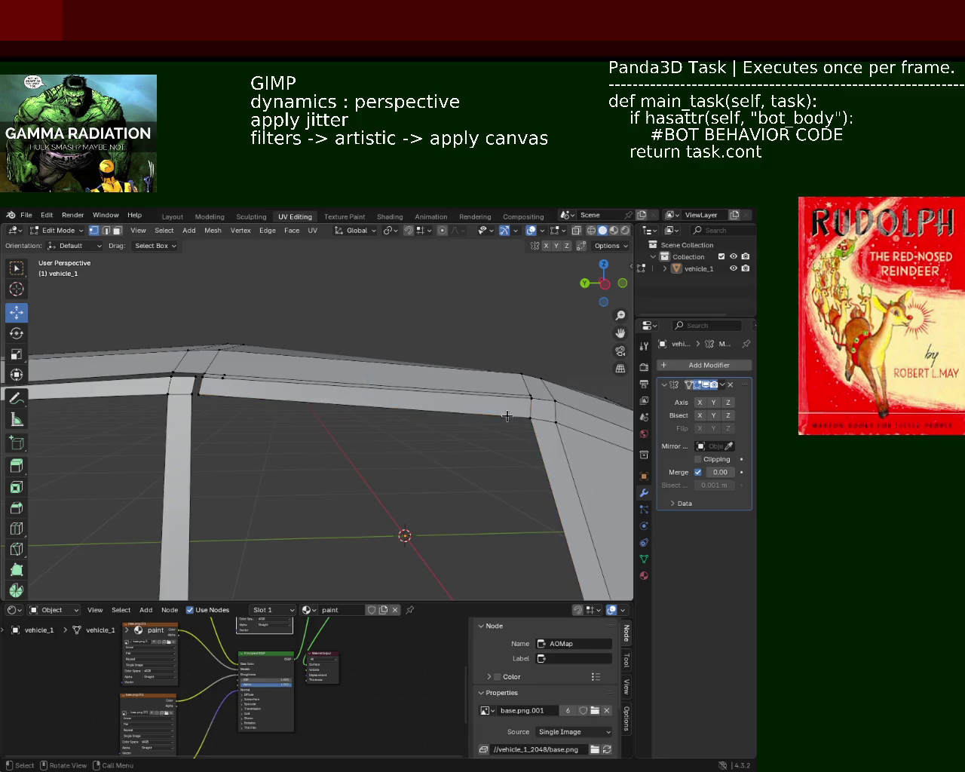
click(530, 417)
shift+click(197, 394)
key(ctrl+e)
key(Escape)
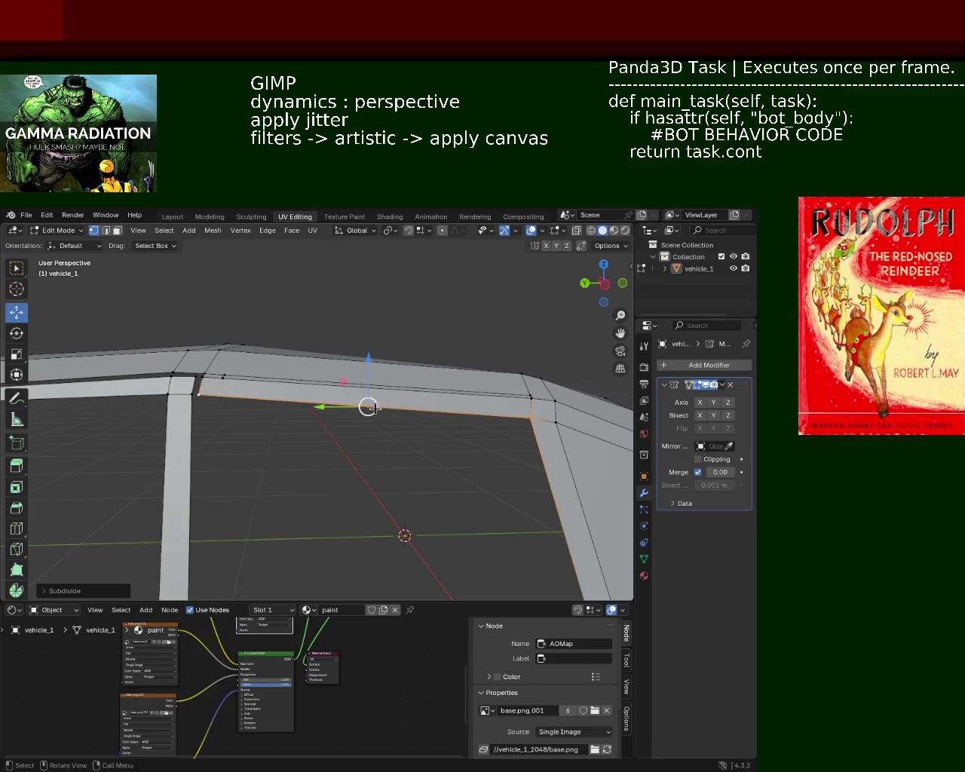
key(shift+v)
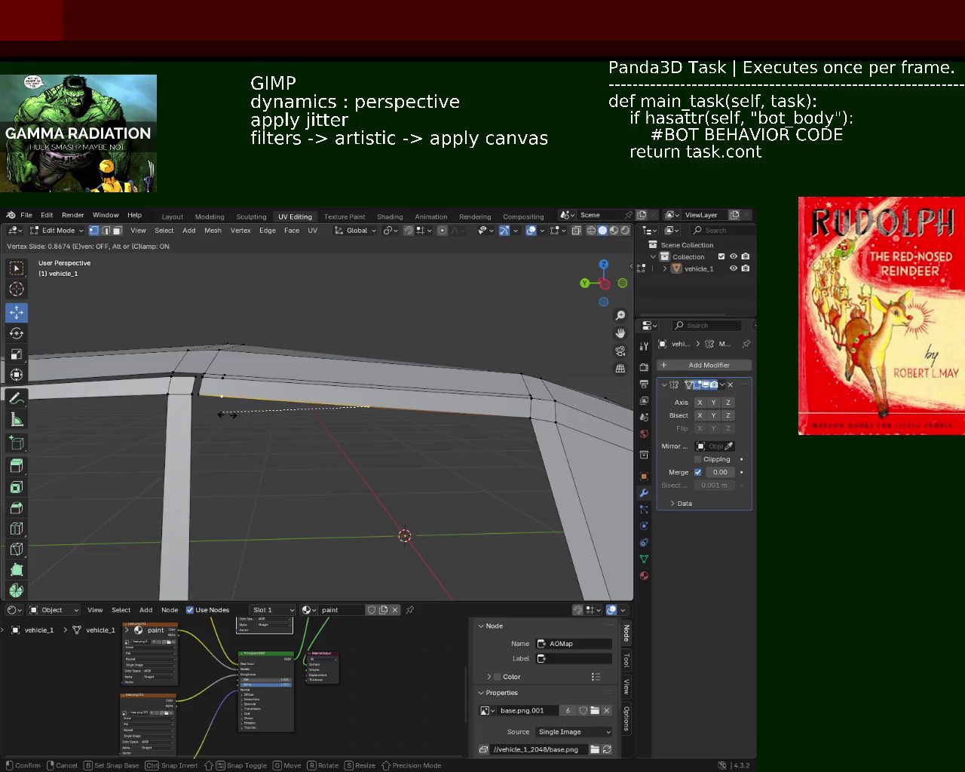
click(227, 415)
key(ctrl+z)
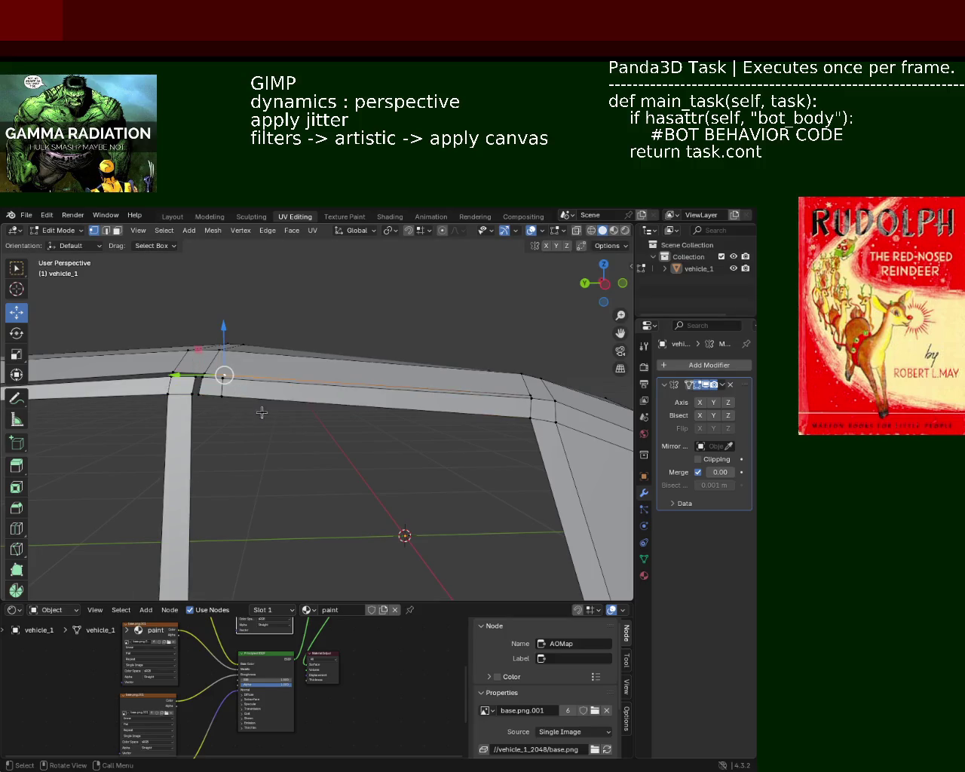
Delete the thin strip faces under the roof rail beside the B-pillar
click(119, 231)
key(x)
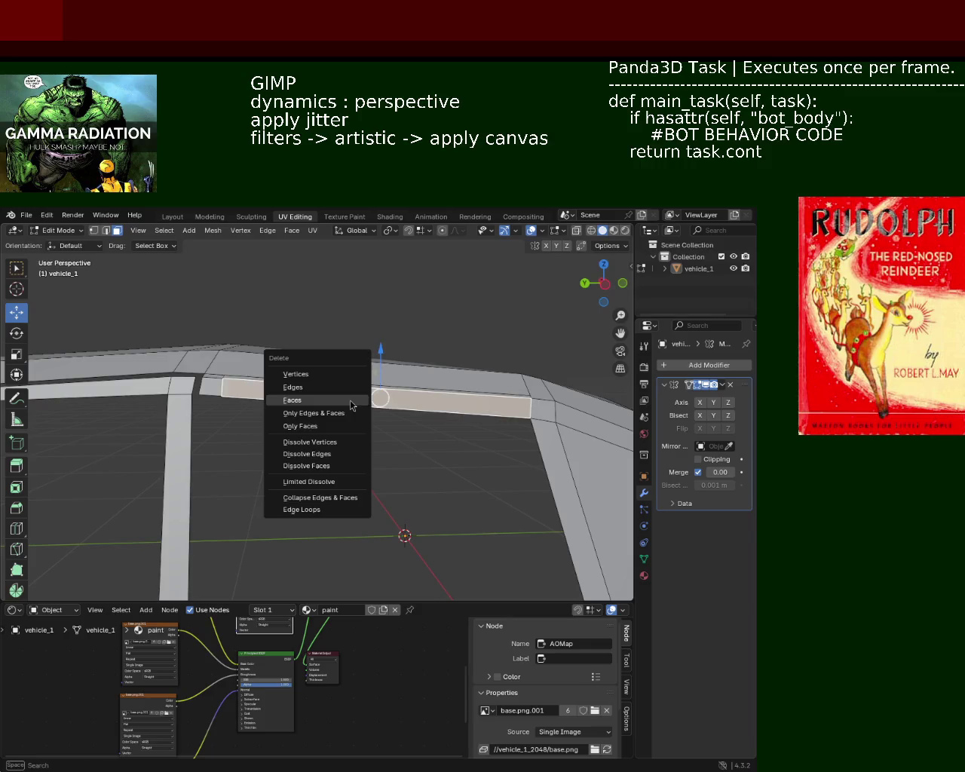
click(351, 406)
middle_drag(334, 388, 252, 477)
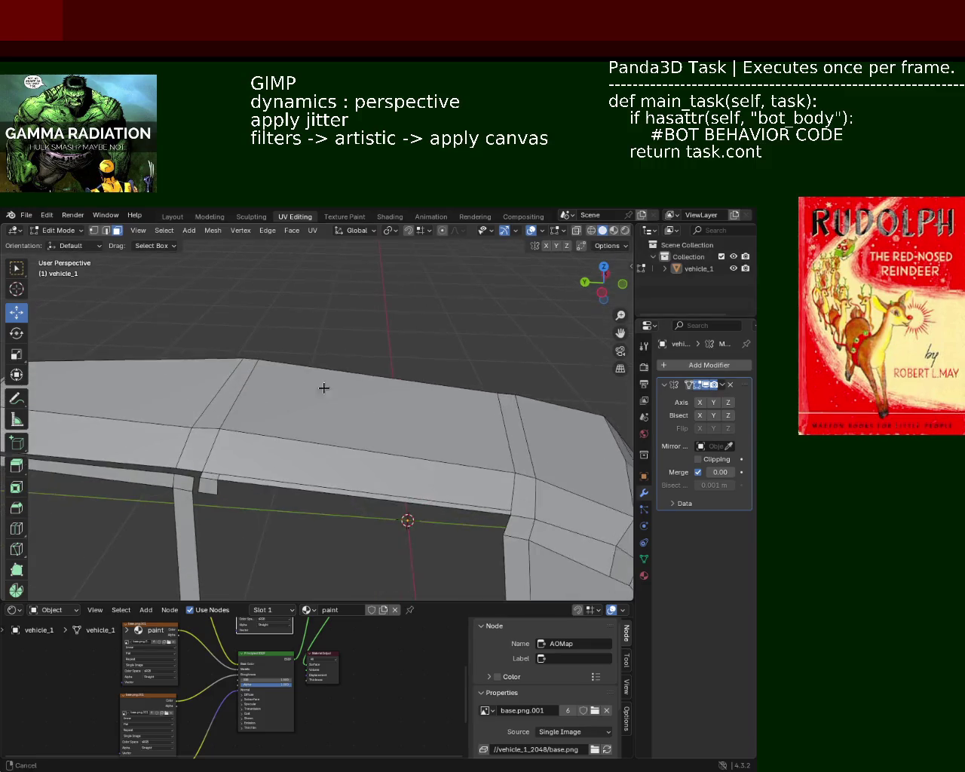
key(x)
mouse_move(322, 459)
middle_down()
mouse_move(327, 362)
mouse_move(379, 397)
mouse_move(332, 461)
mouse_move(362, 424)
mouse_move(332, 451)
mouse_move(416, 421)
mouse_move(452, 420)
mouse_move(400, 378)
mouse_move(453, 438)
mouse_move(433, 408)
mouse_move(367, 401)
mouse_move(399, 371)
mouse_move(340, 374)
mouse_move(359, 367)
mouse_move(385, 378)
middle_up()
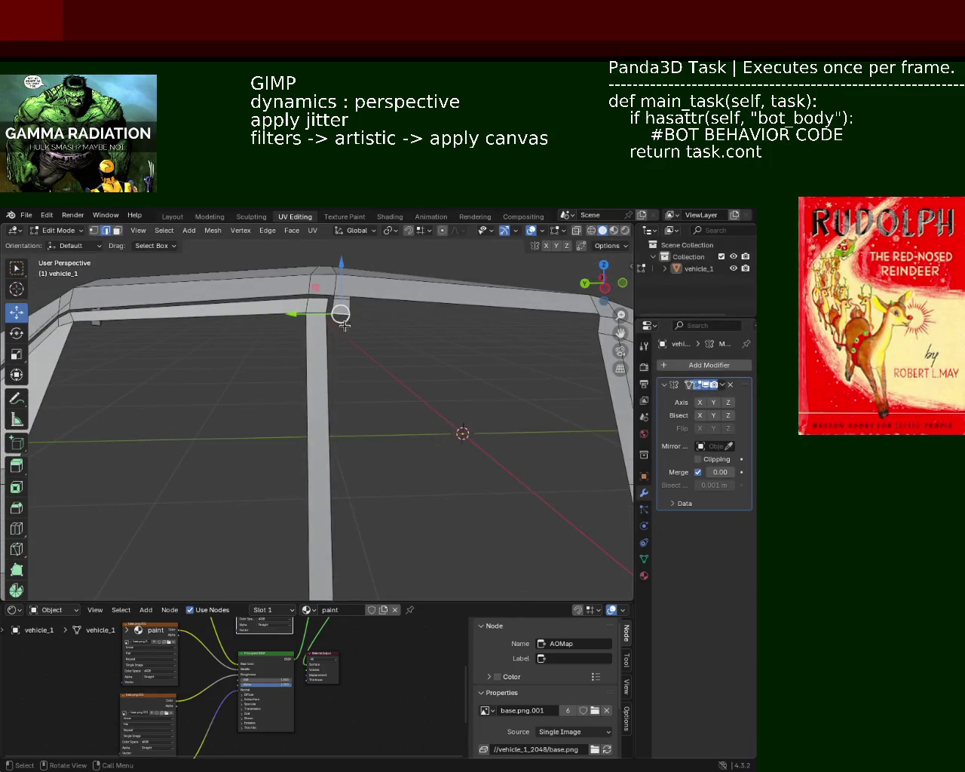
Extrude the selected pillar edges straight down along Z
scroll(344, 325, down, 5)
middle_drag(344, 325, 377, 423)
key(g)
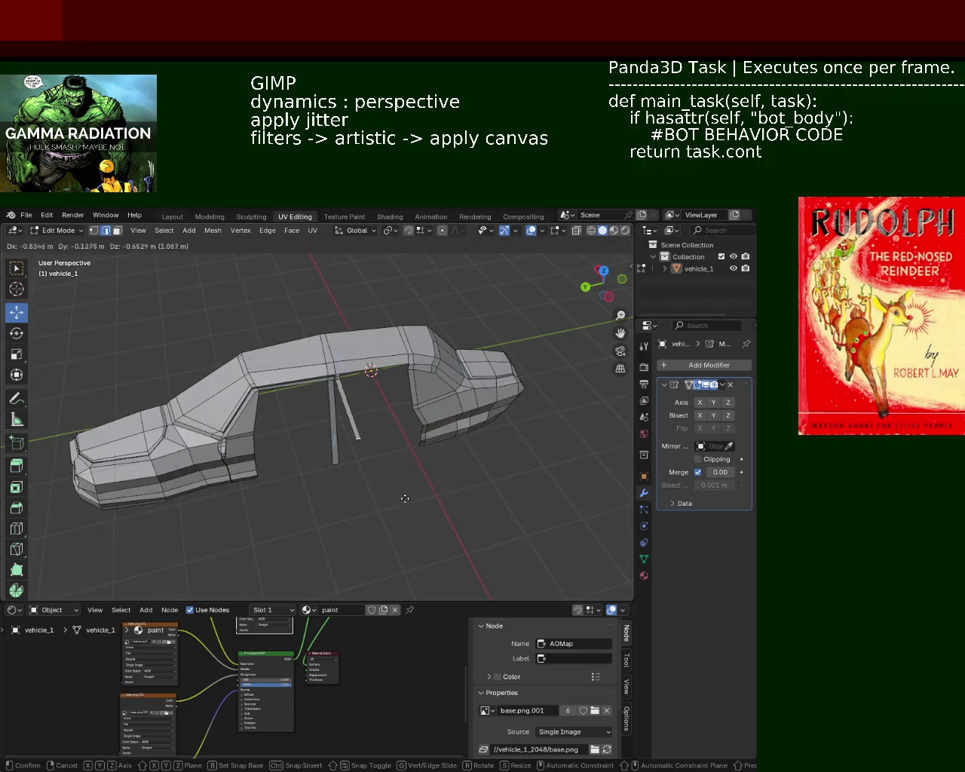
key(z)
click(401, 517)
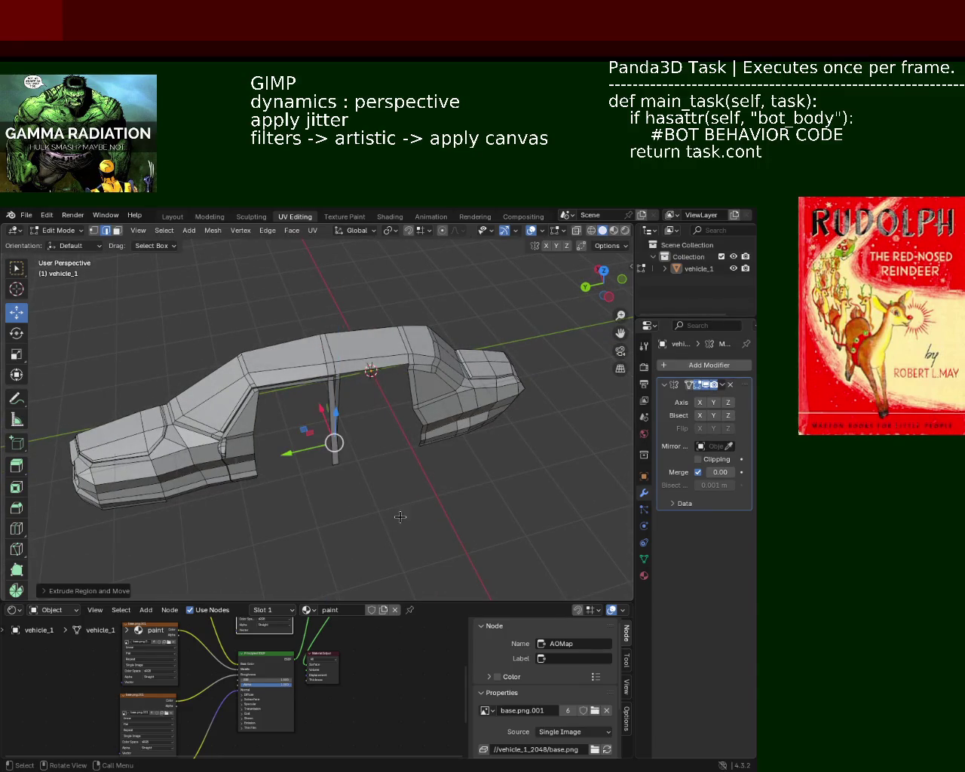
click(324, 456)
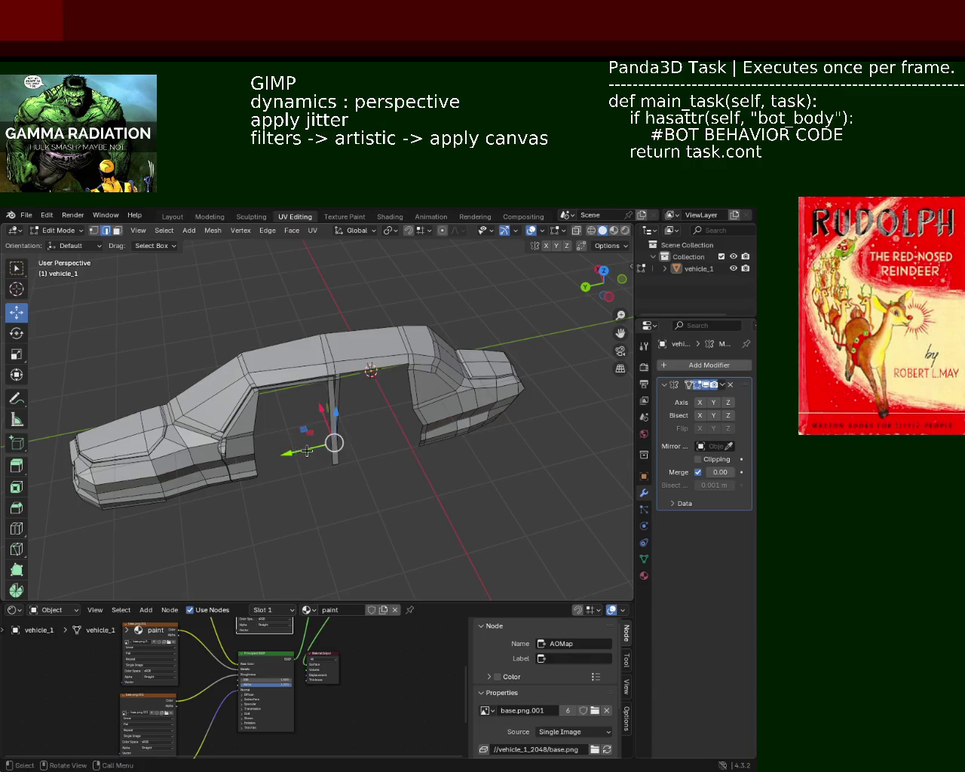
Position the new pillar between the doors by moving it along Z, Y and X
drag(307, 451, 294, 453)
drag(340, 422, 349, 437)
drag(294, 473, 317, 475)
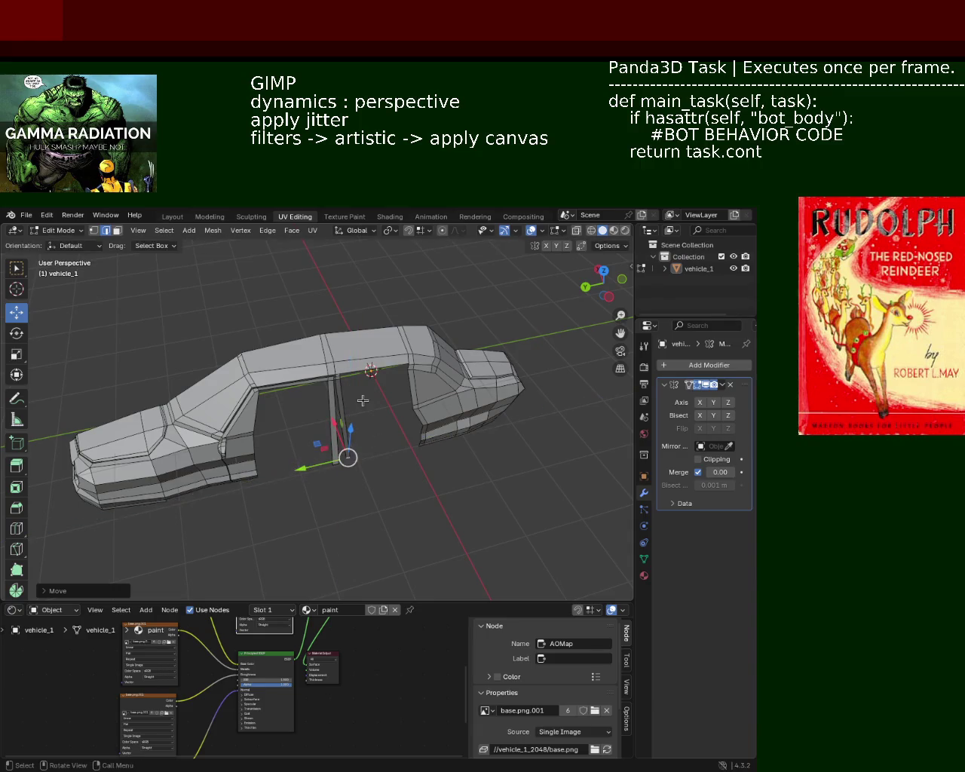
scroll(363, 380, up, 3)
middle_drag(363, 381, 317, 513)
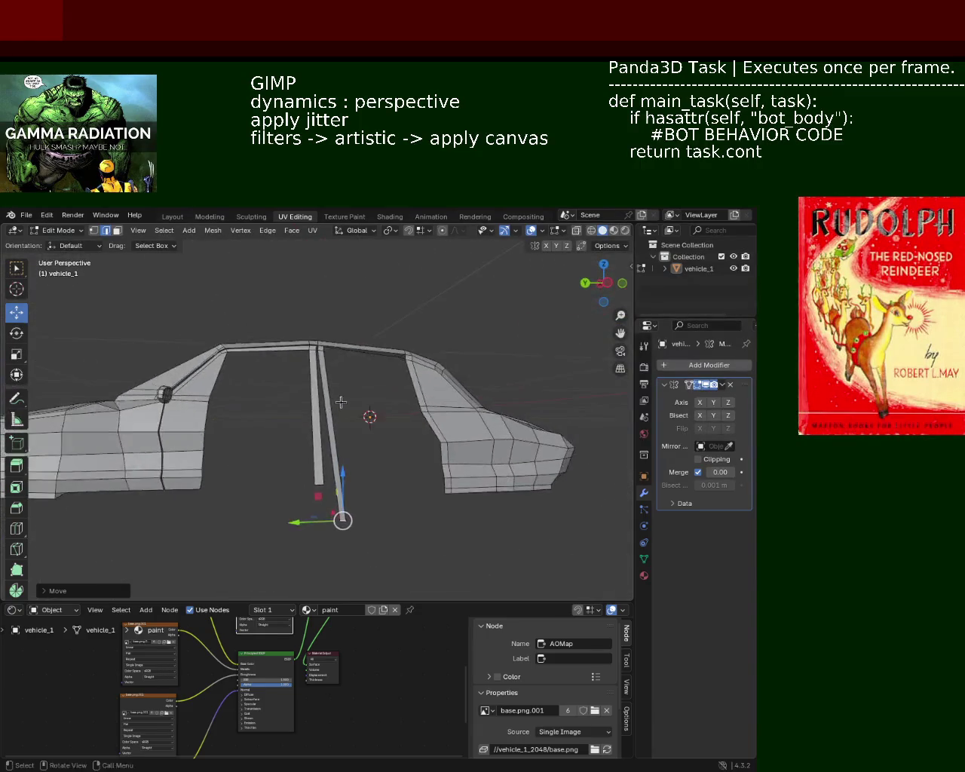
drag(317, 513, 319, 514)
mouse_move(318, 514)
middle_down()
mouse_move(404, 478)
mouse_move(302, 495)
middle_up()
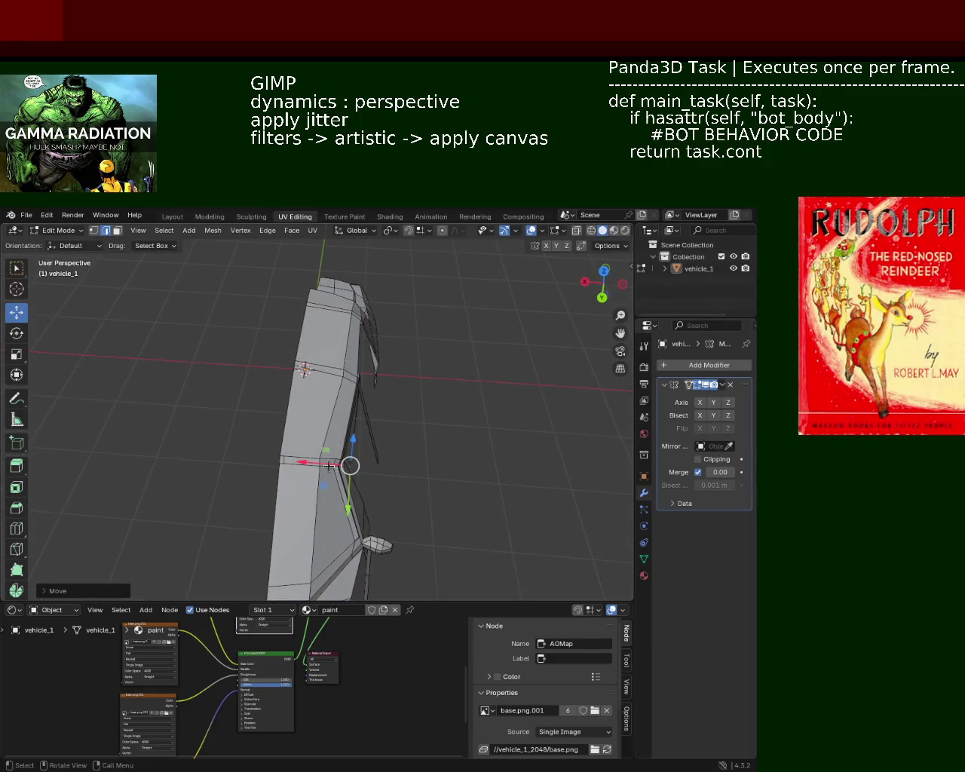
drag(329, 466, 363, 473)
mouse_move(363, 472)
middle_down()
mouse_move(234, 424)
mouse_move(297, 521)
mouse_move(297, 405)
mouse_move(251, 346)
mouse_move(320, 384)
mouse_move(288, 379)
mouse_move(280, 427)
middle_up()
click(94, 230)
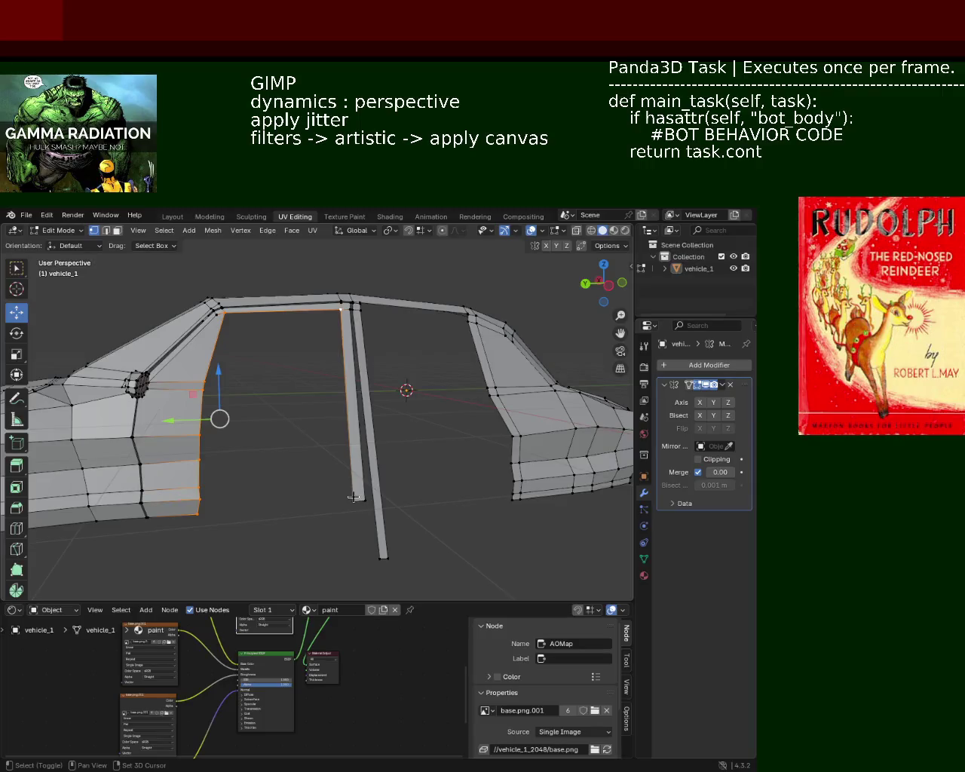
Subdivide the front door's rear and bottom edges
mouse_move(280, 524)
middle_down()
mouse_move(291, 553)
mouse_move(377, 565)
mouse_move(495, 547)
mouse_move(264, 537)
mouse_move(156, 514)
mouse_move(295, 415)
mouse_move(133, 463)
mouse_move(201, 475)
middle_up()
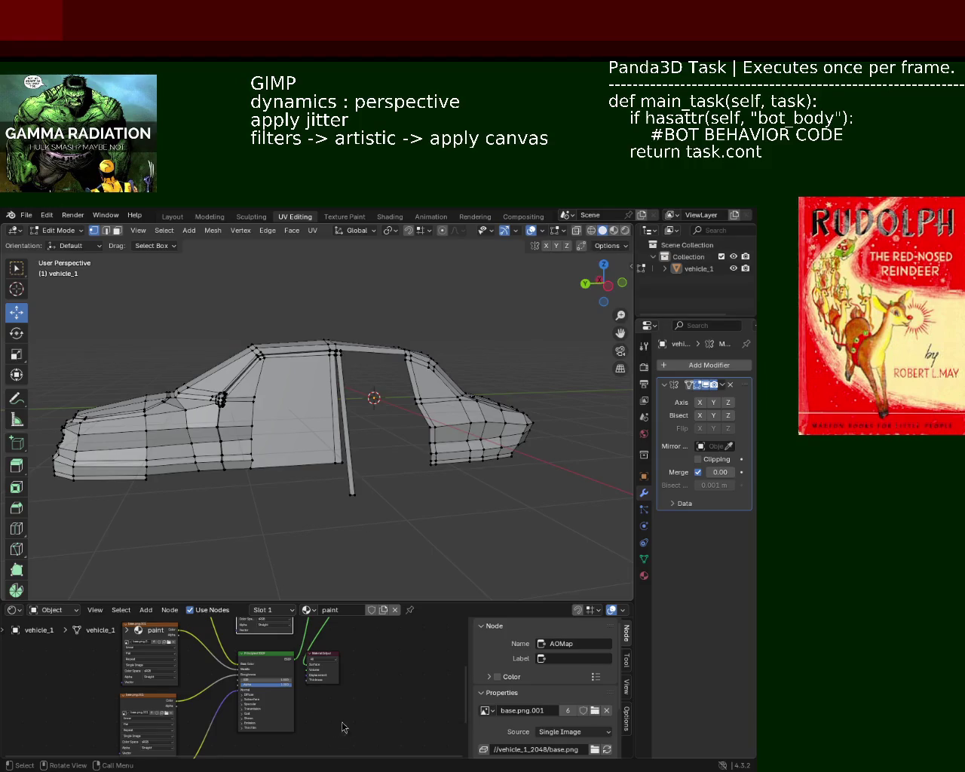
scroll(307, 403, up, 2)
scroll(312, 403, up, 2)
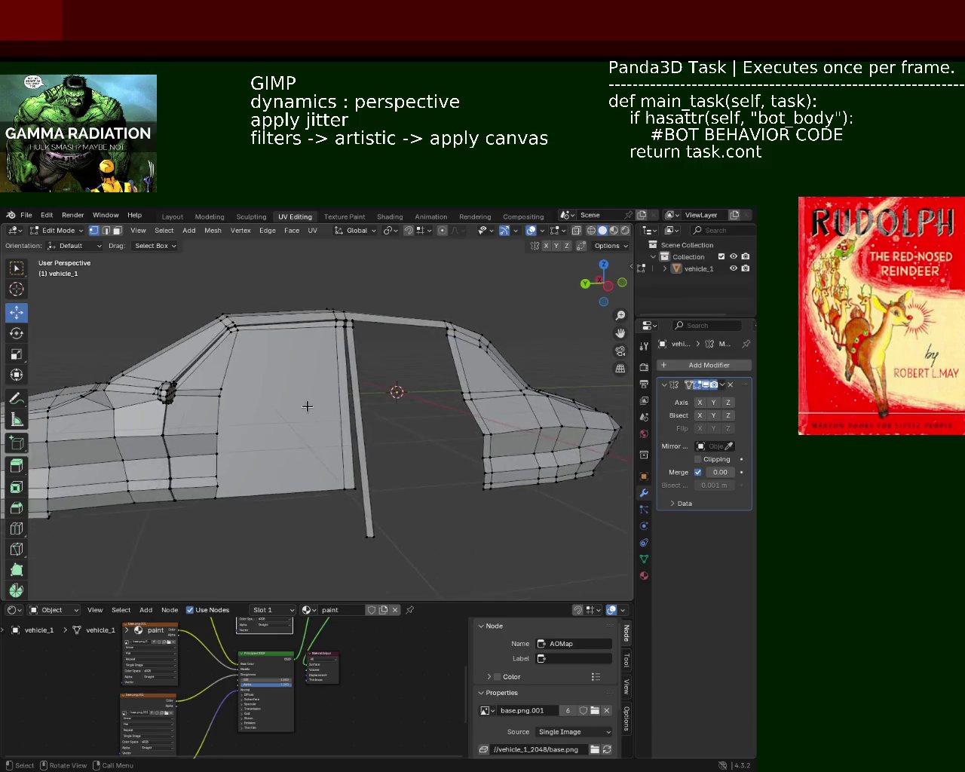
scroll(336, 376, up, 3)
ctrl+click(361, 543)
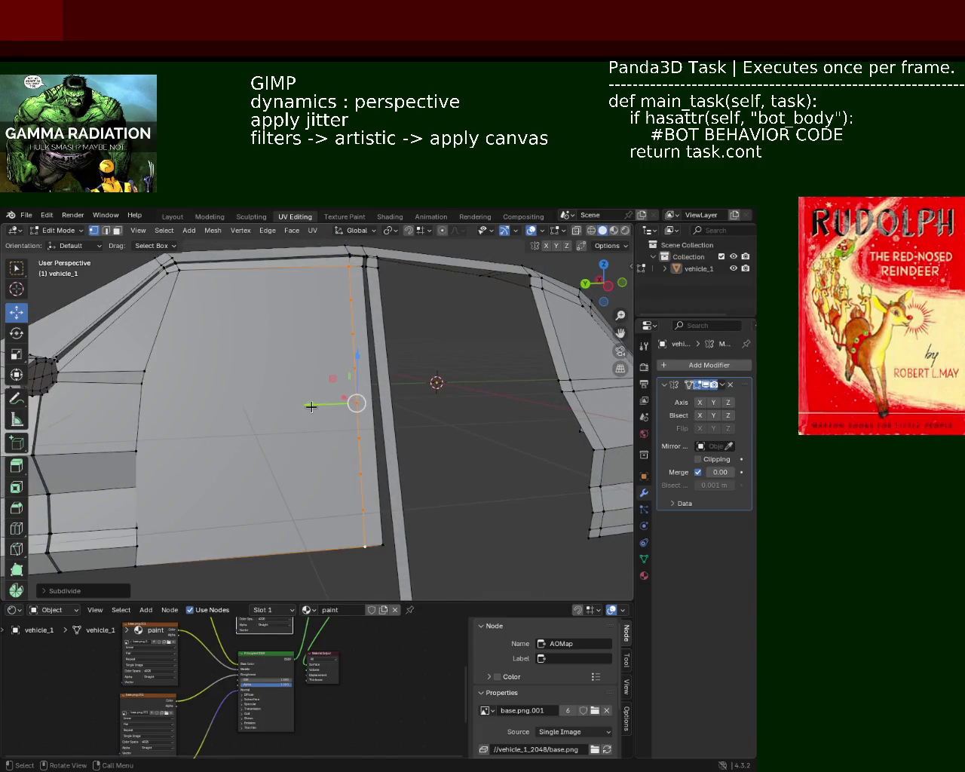
click(293, 426)
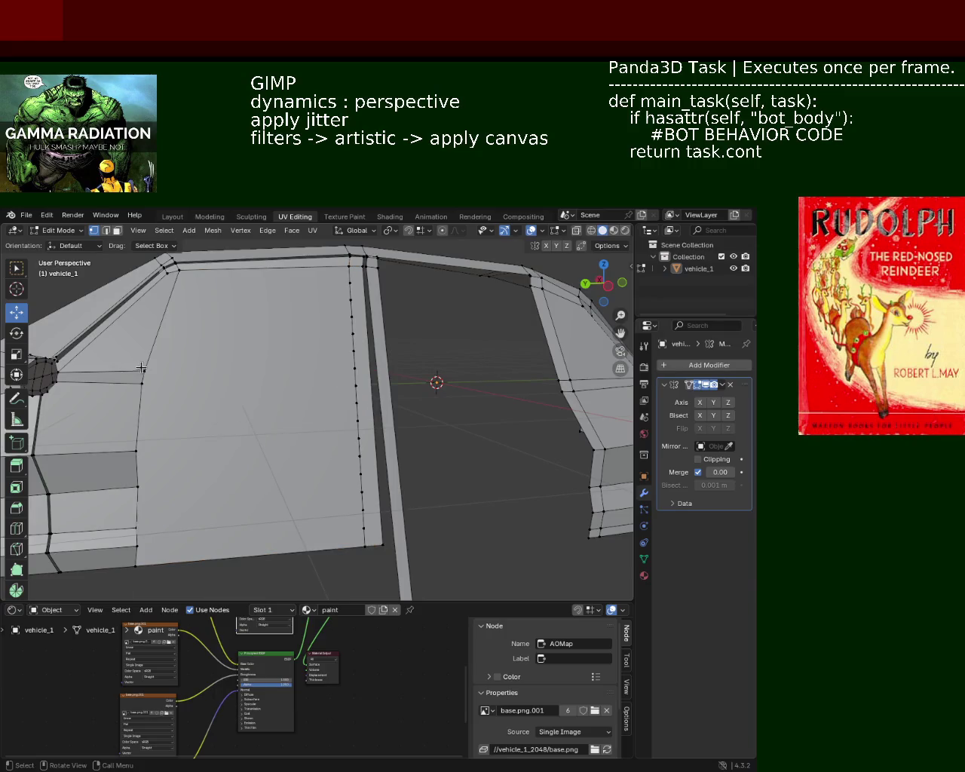
Connect matching front and rear door vertex pairs with J to add horizontal edges
click(356, 367)
ctrl+click(356, 365)
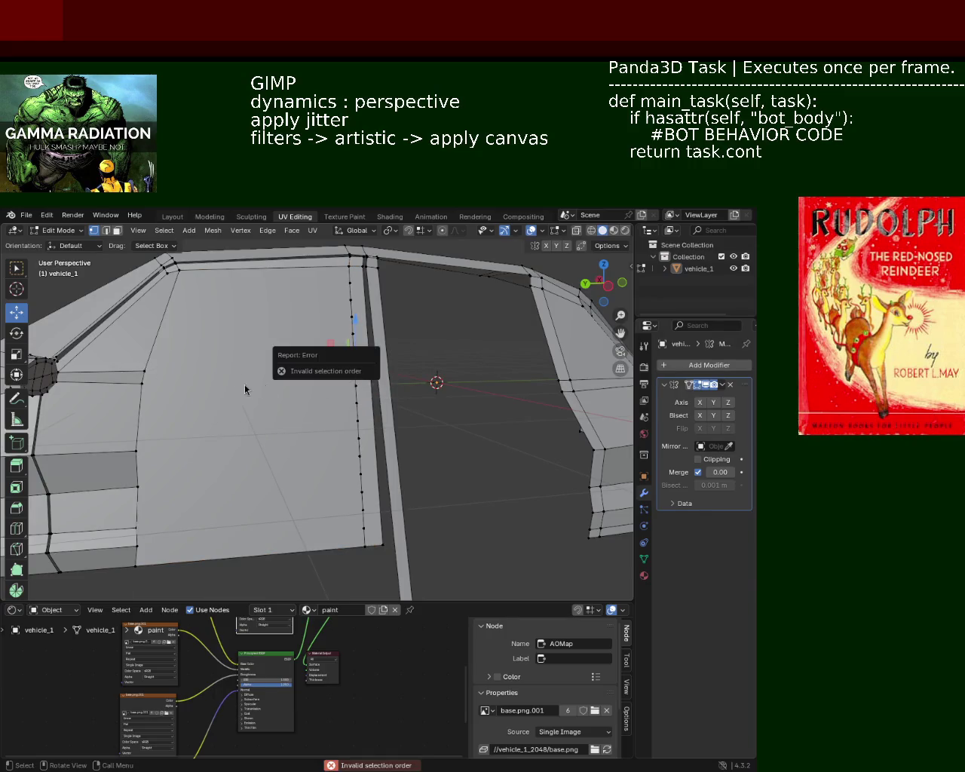
click(145, 371)
shift+click(359, 368)
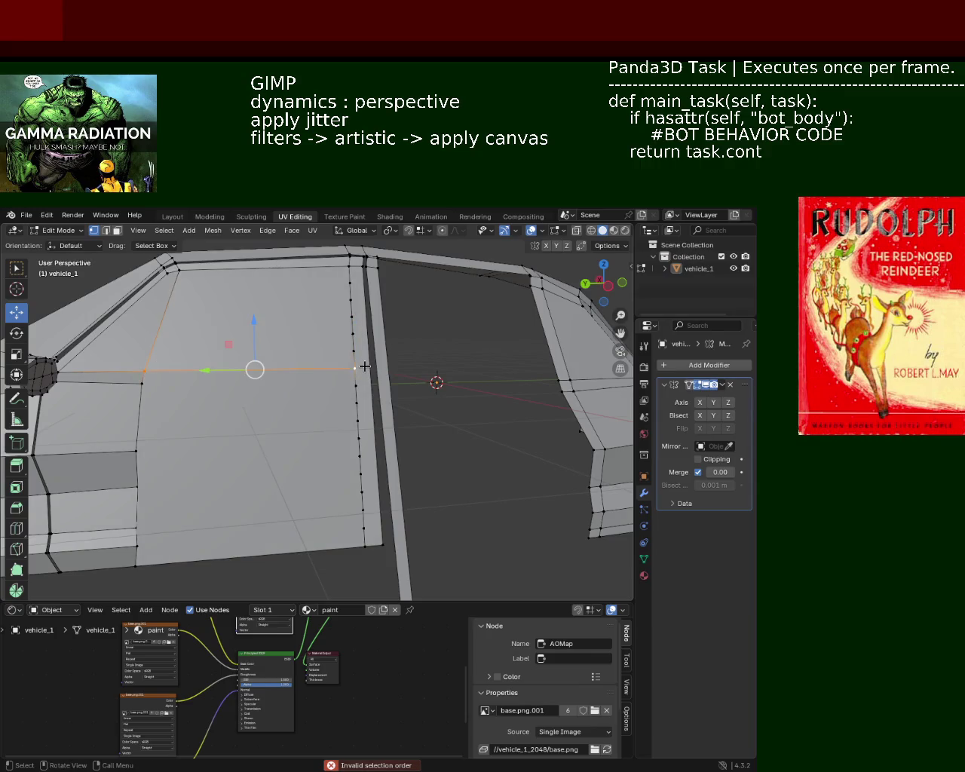
click(141, 383)
shift+click(355, 383)
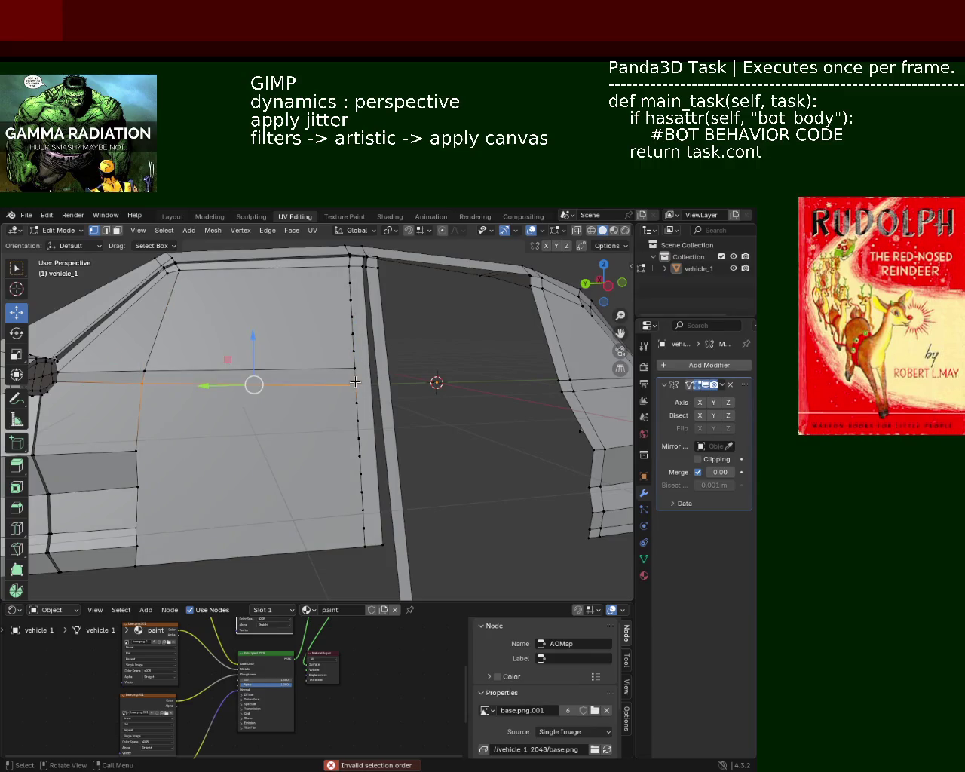
click(136, 450)
shift+click(354, 441)
click(356, 441)
click(137, 487)
shift+click(362, 473)
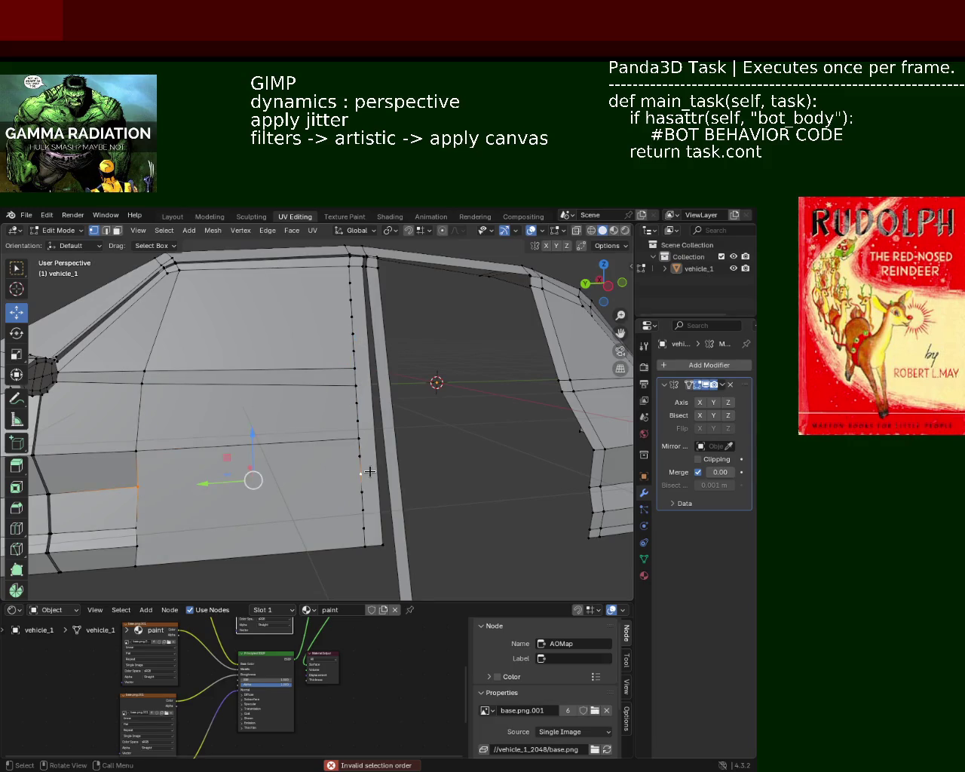
click(362, 473)
click(137, 522)
shift+click(362, 510)
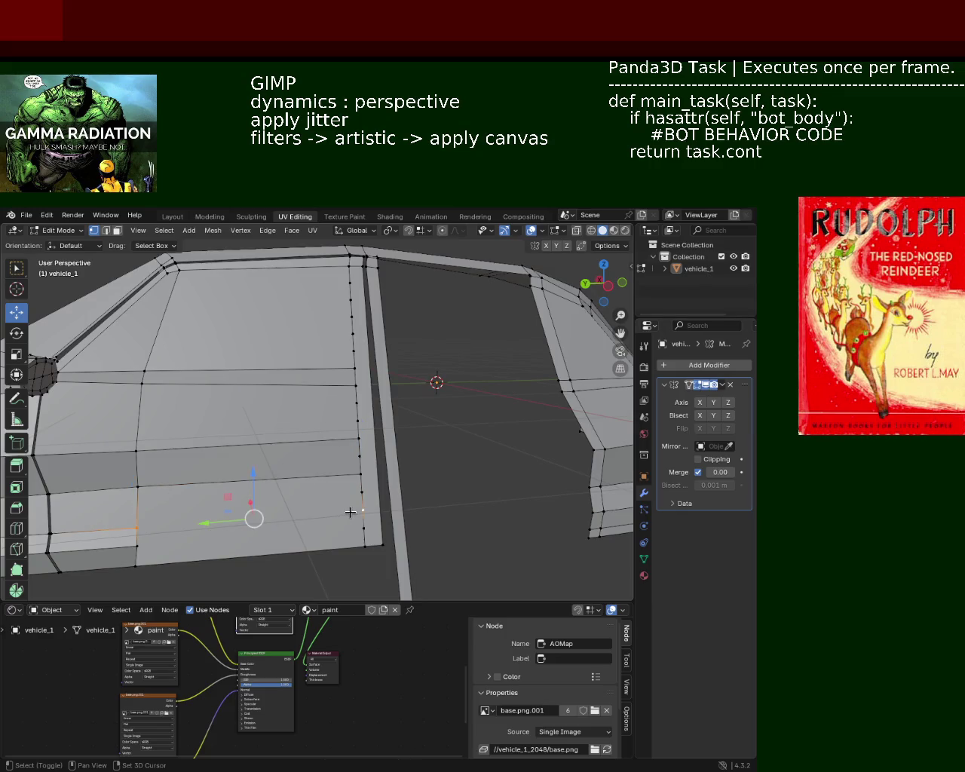
key(j)
click(361, 511)
Join the lowest door vertex pair, then select the surplus vertices on the door's rear edge
click(137, 543)
shift+click(364, 528)
key(j)
click(364, 529)
mouse_move(275, 475)
middle_down()
mouse_move(302, 491)
mouse_move(377, 485)
mouse_move(318, 478)
middle_up()
click(315, 428)
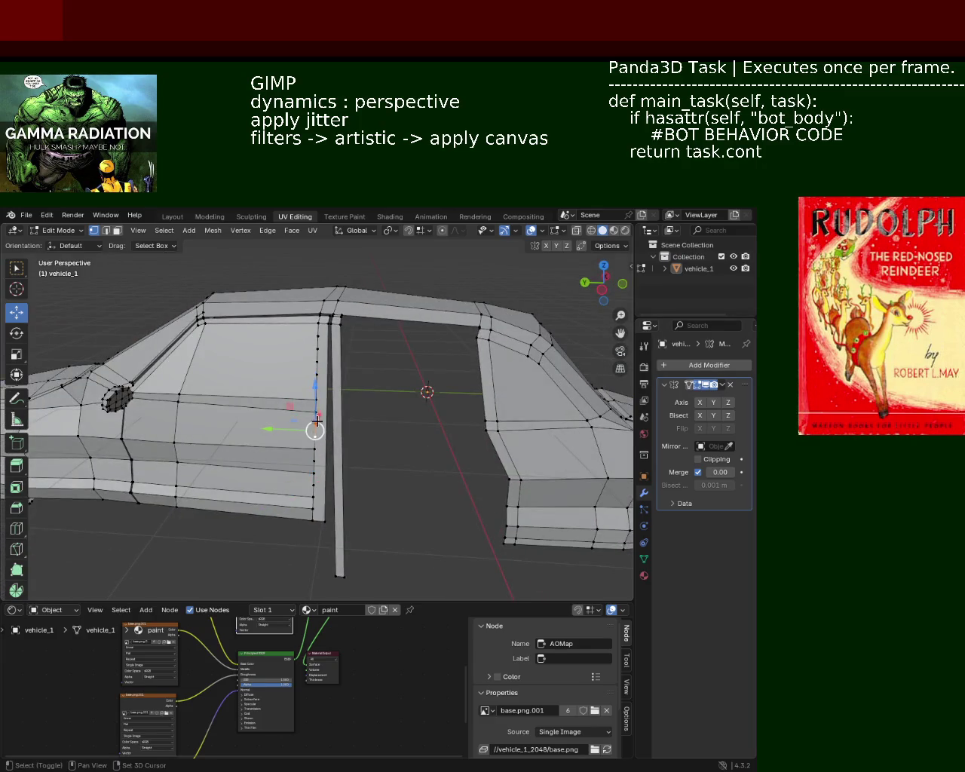
shift+click(315, 390)
shift+click(318, 359)
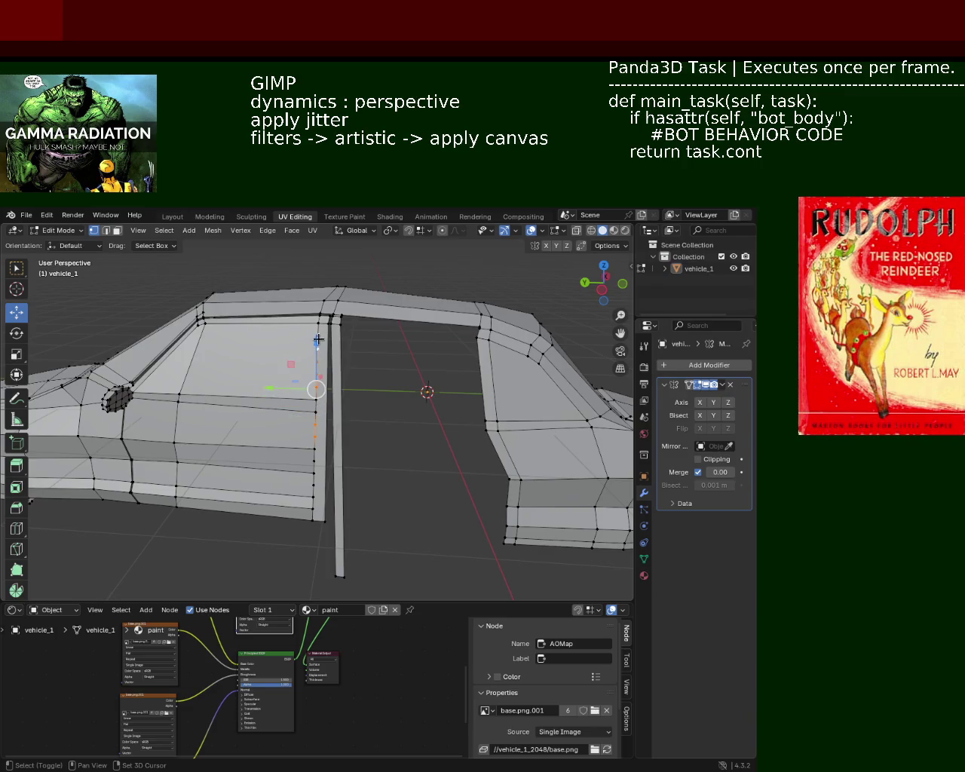
Dissolve the selected extra vertices on the door's rear edge with Dissolve Vertices
shift+click(313, 462)
key(x)
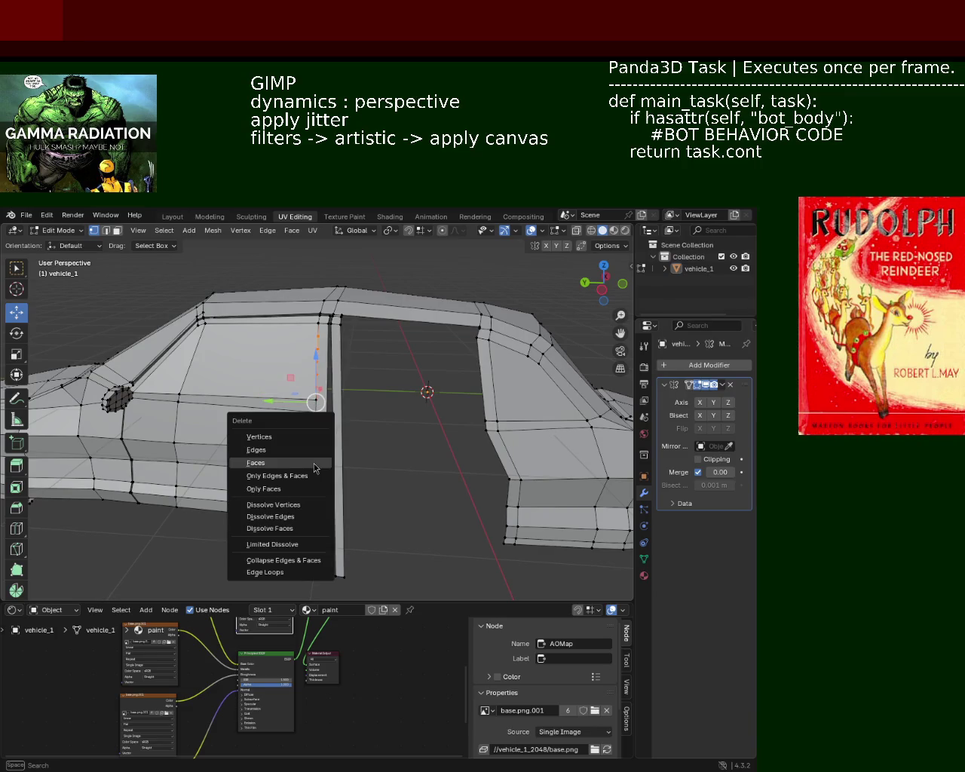
click(292, 507)
mouse_move(292, 508)
middle_down()
mouse_move(367, 418)
mouse_move(286, 454)
mouse_move(279, 528)
mouse_move(205, 518)
mouse_move(336, 478)
mouse_move(357, 485)
mouse_move(283, 504)
mouse_move(365, 491)
mouse_move(294, 478)
mouse_move(303, 478)
middle_up()
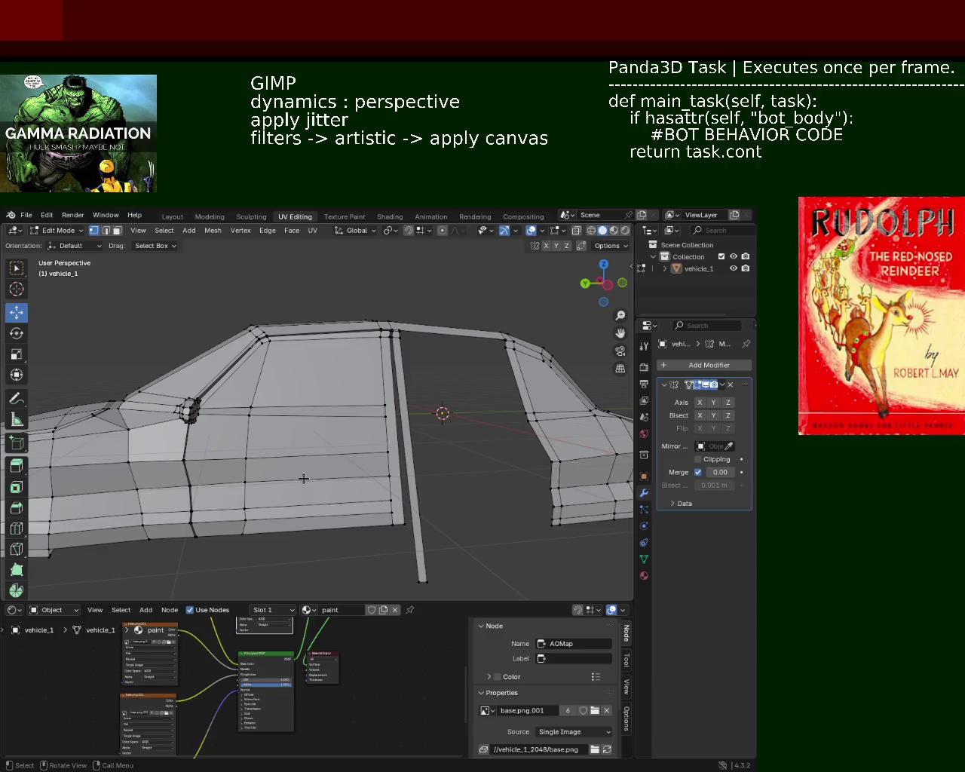
mouse_move(175, 440)
middle_down()
mouse_move(178, 409)
mouse_move(205, 460)
mouse_move(304, 460)
mouse_move(357, 470)
middle_up()
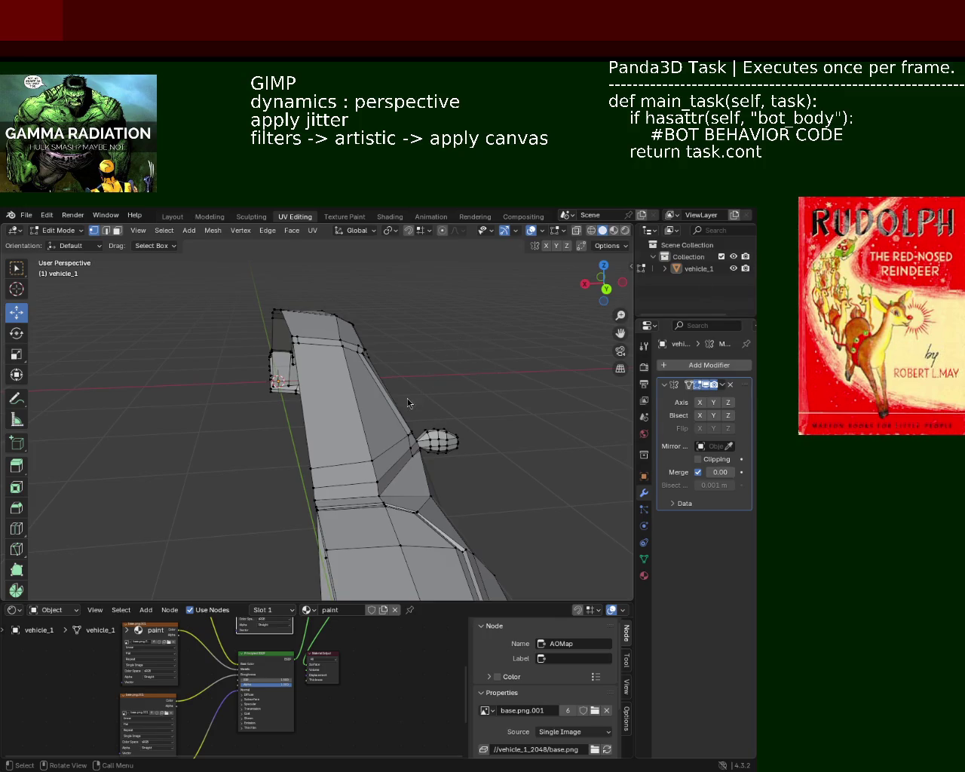
mouse_move(317, 386)
middle_down()
mouse_move(384, 422)
mouse_move(330, 334)
mouse_move(319, 387)
mouse_move(243, 326)
mouse_move(363, 405)
middle_up()
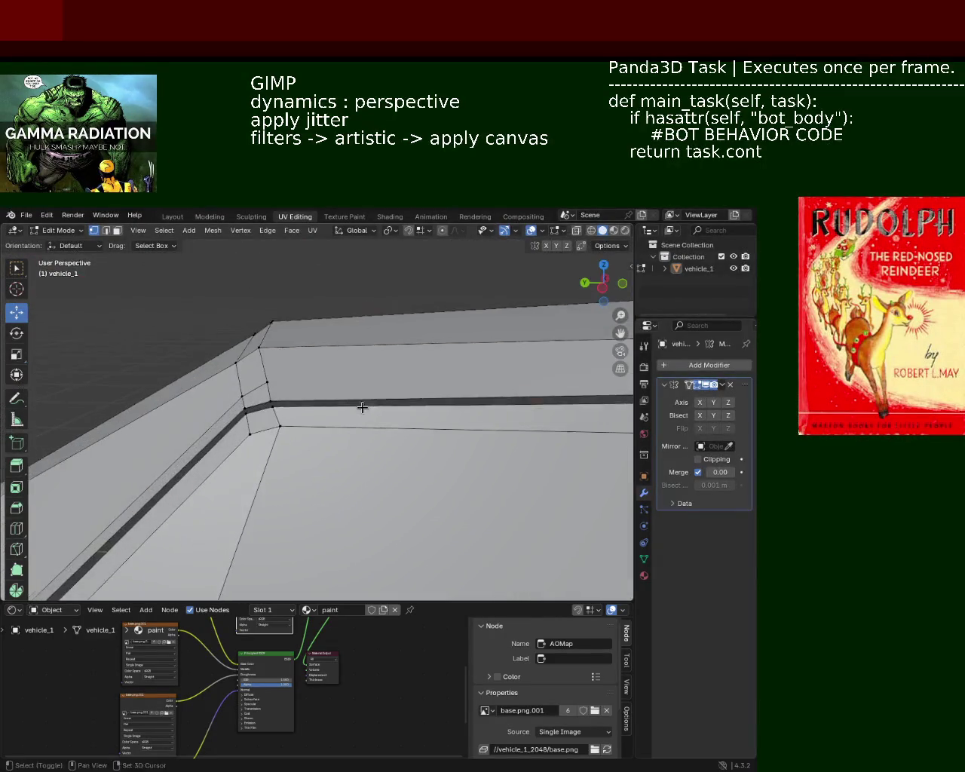
Move the long roof-line edge loop up about 0.017 m along Z
alt+click(289, 402)
key(g)
key(z)
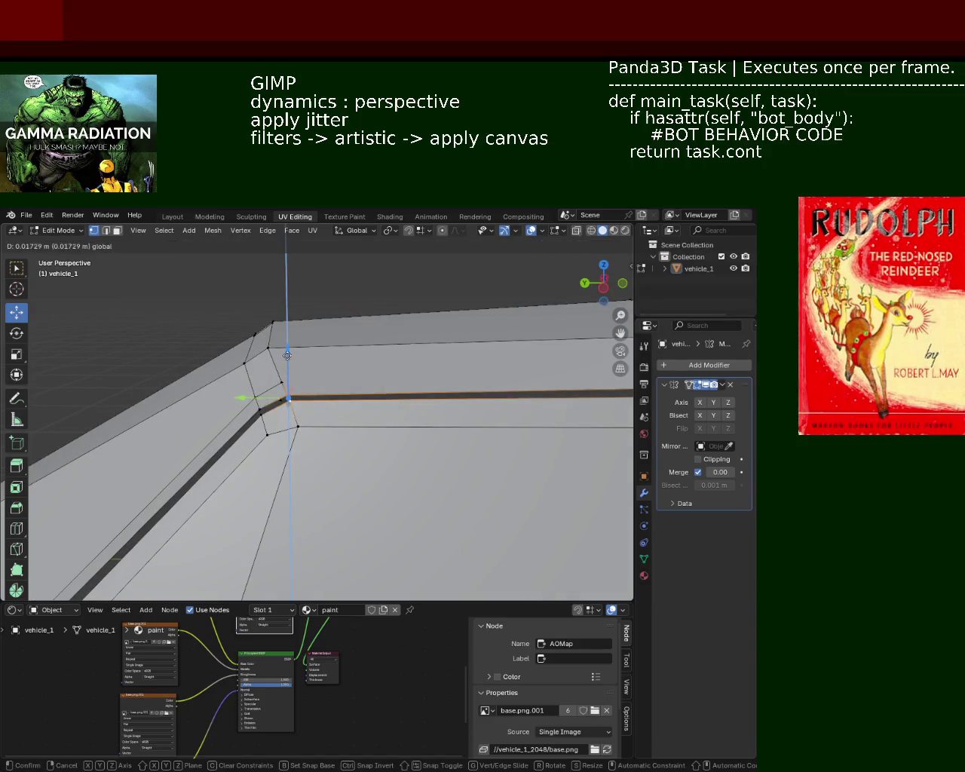
click(288, 357)
mouse_move(287, 357)
middle_down()
mouse_move(336, 379)
mouse_move(423, 397)
mouse_move(430, 357)
mouse_move(452, 362)
mouse_move(323, 390)
mouse_move(357, 453)
middle_up()
scroll(359, 454, up, 2)
scroll(361, 455, up, 2)
scroll(362, 457, up, 1)
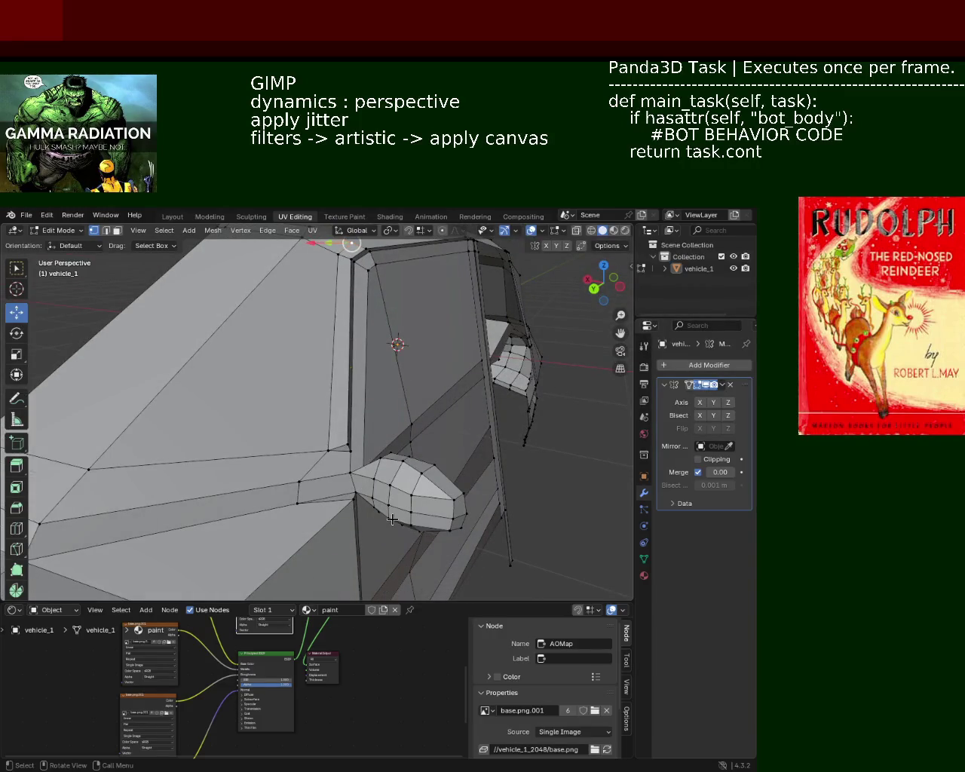
click(327, 448)
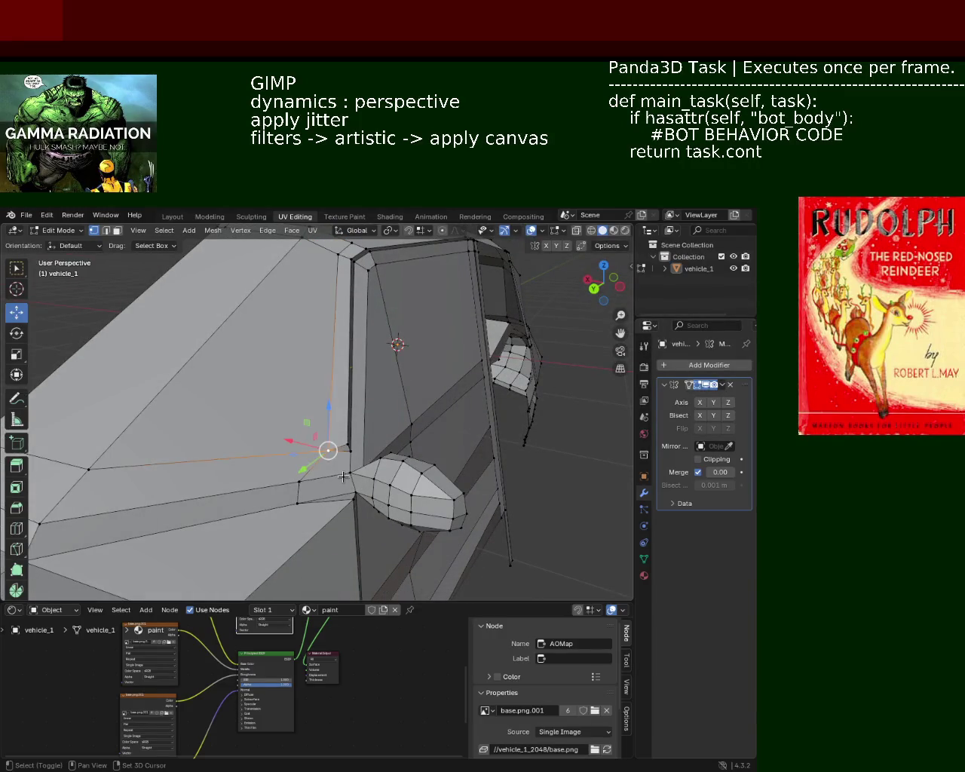